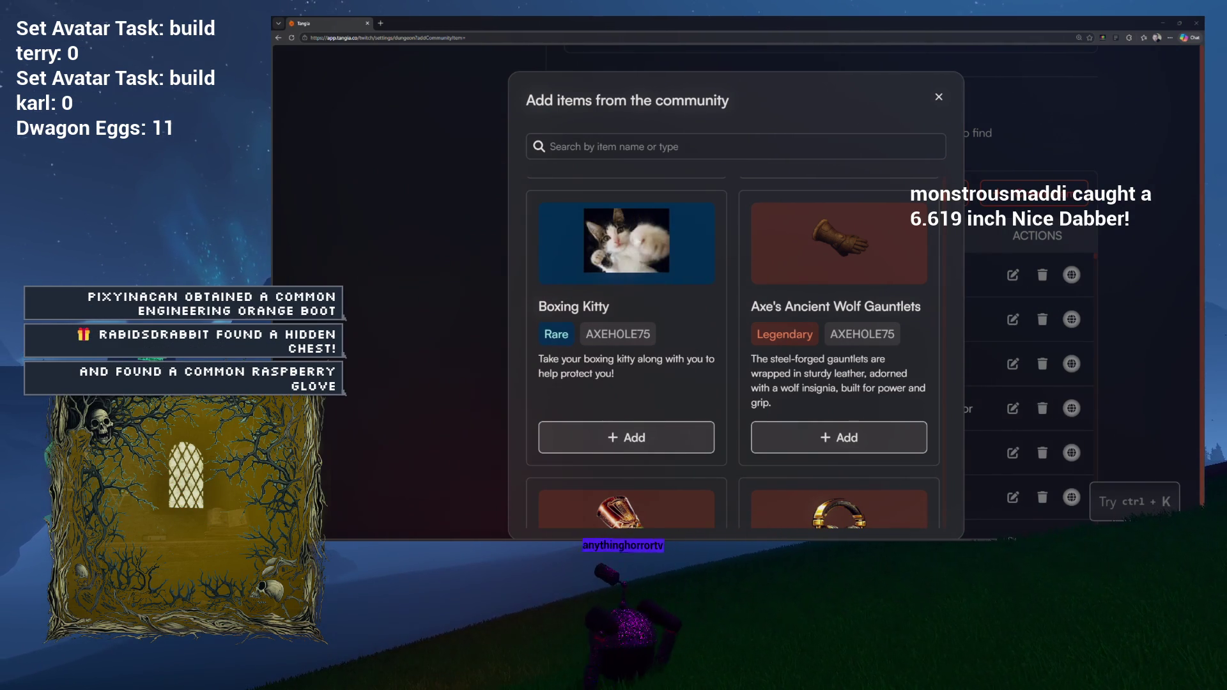
# Step: Add Boxing Kitty and Bark Master Helmet to the dungeon items from the community catalog
pyautogui.click(646, 442)
pyautogui.scroll(-1, 754, 305)
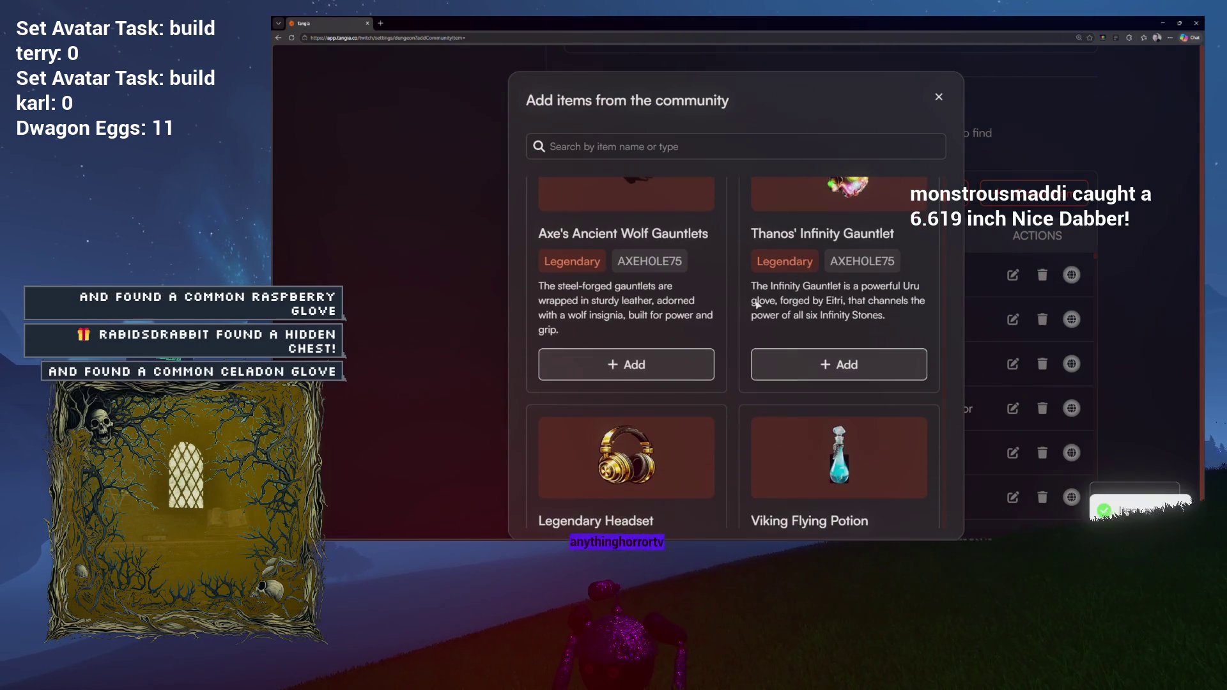
pyautogui.scroll(1, 729, 293)
pyautogui.scroll(-3, 729, 293)
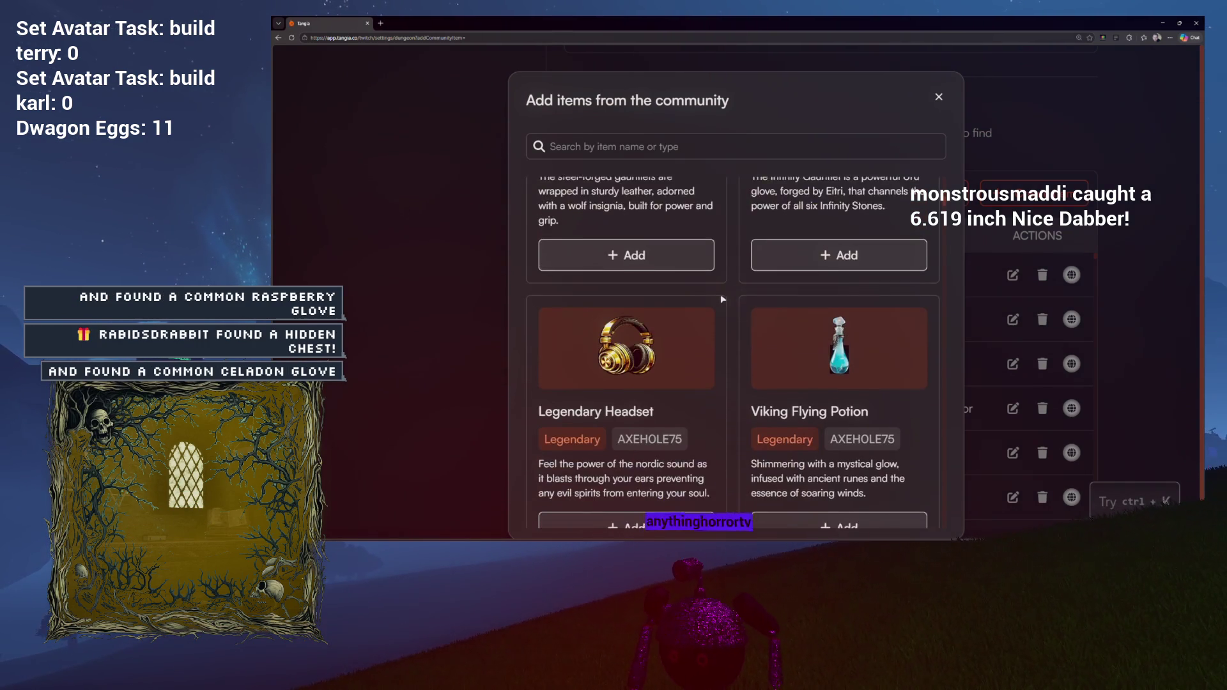
pyautogui.scroll(-1, 722, 299)
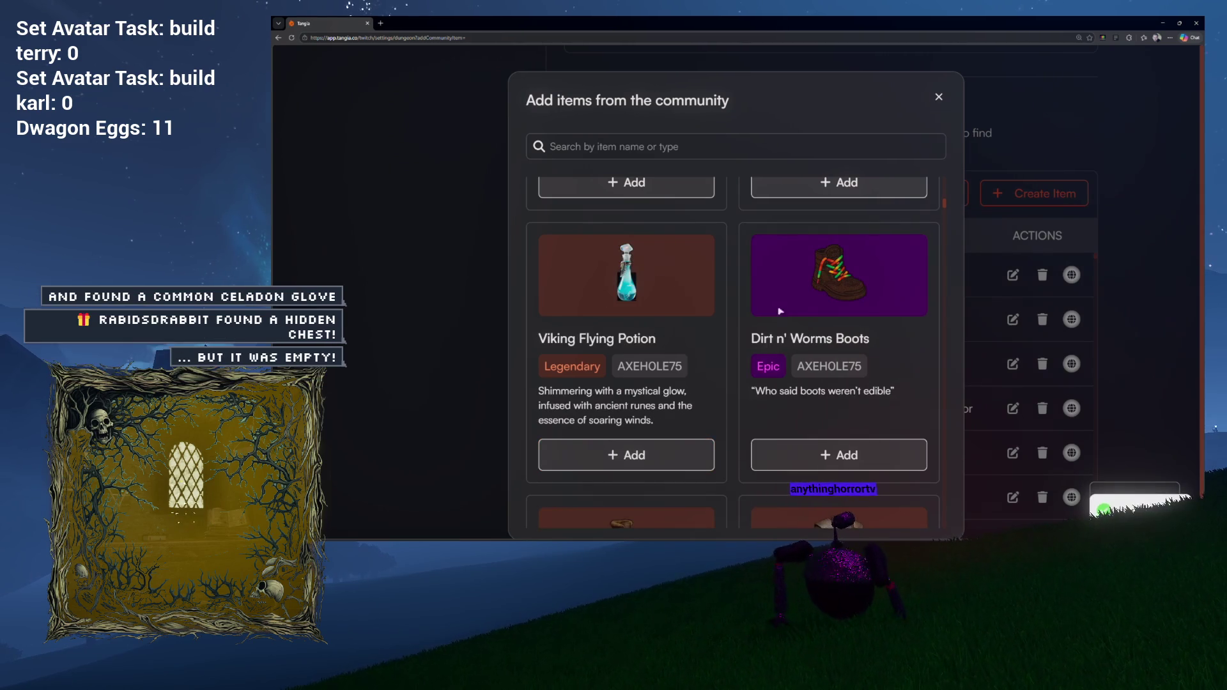
pyautogui.scroll(-4, 727, 306)
pyautogui.scroll(-4, 726, 305)
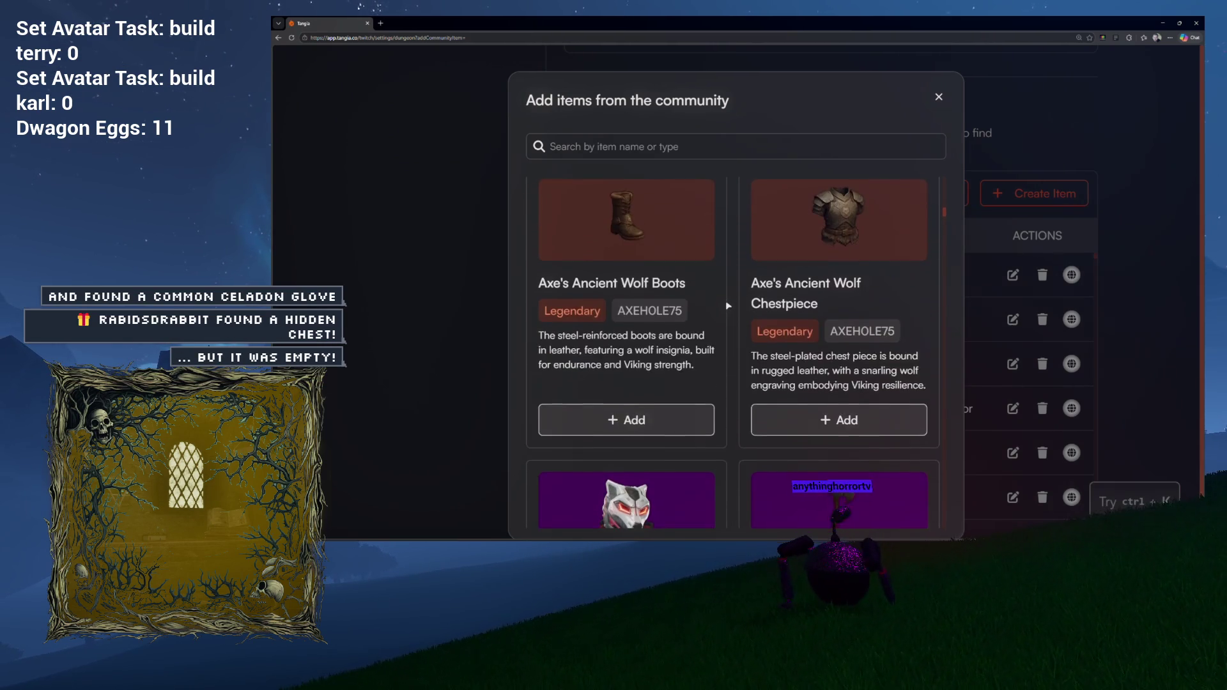
pyautogui.scroll(-2, 727, 306)
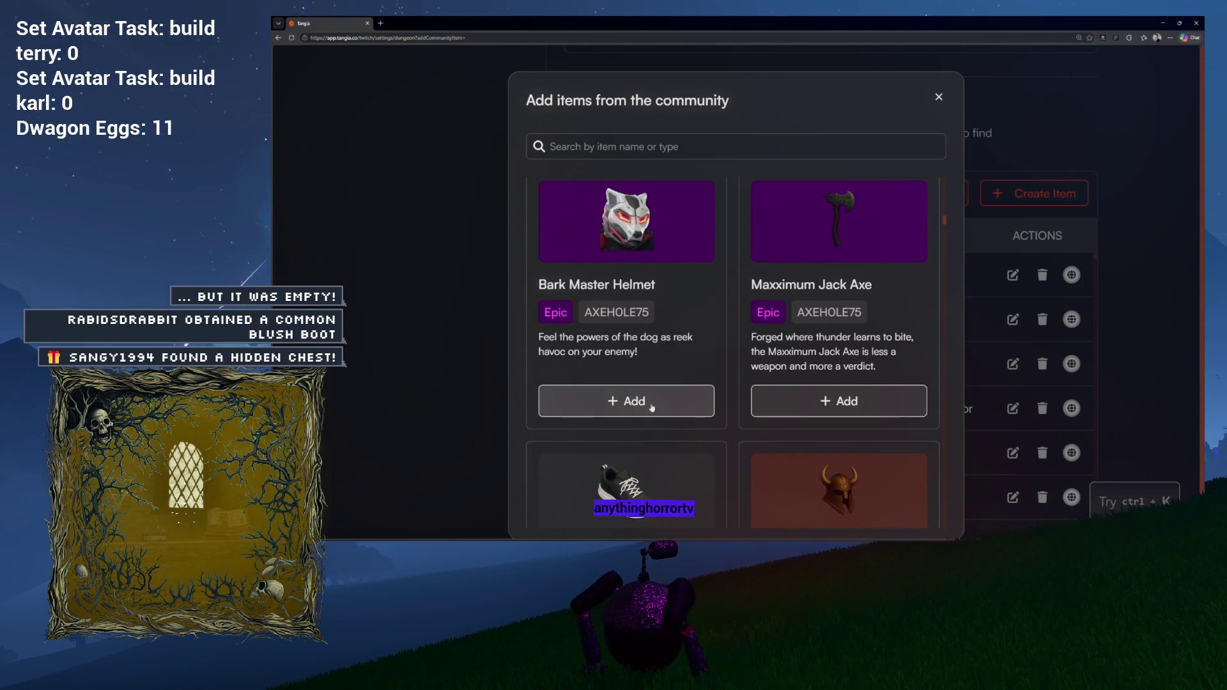
pyautogui.click(626, 401)
# Step: Find Robin's Ice Cream Energy further in the catalog and add it
pyautogui.scroll(-2, 726, 357)
pyautogui.scroll(2, 726, 355)
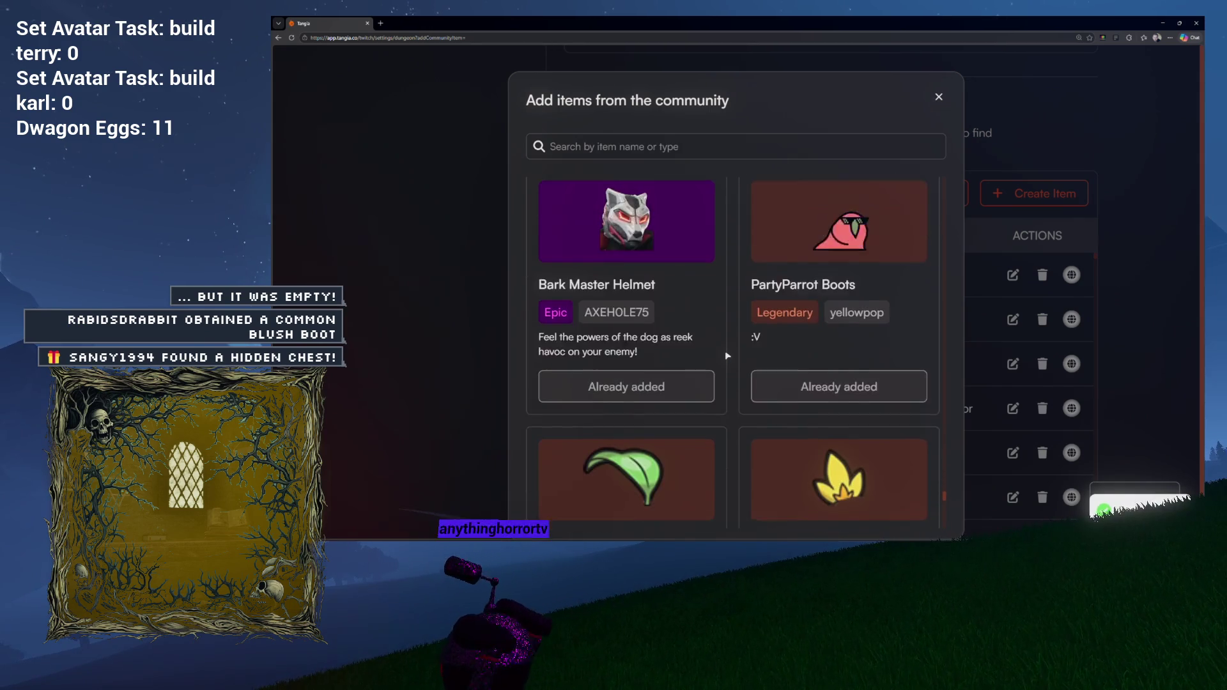
pyautogui.scroll(-3, 726, 356)
pyautogui.scroll(3, 726, 356)
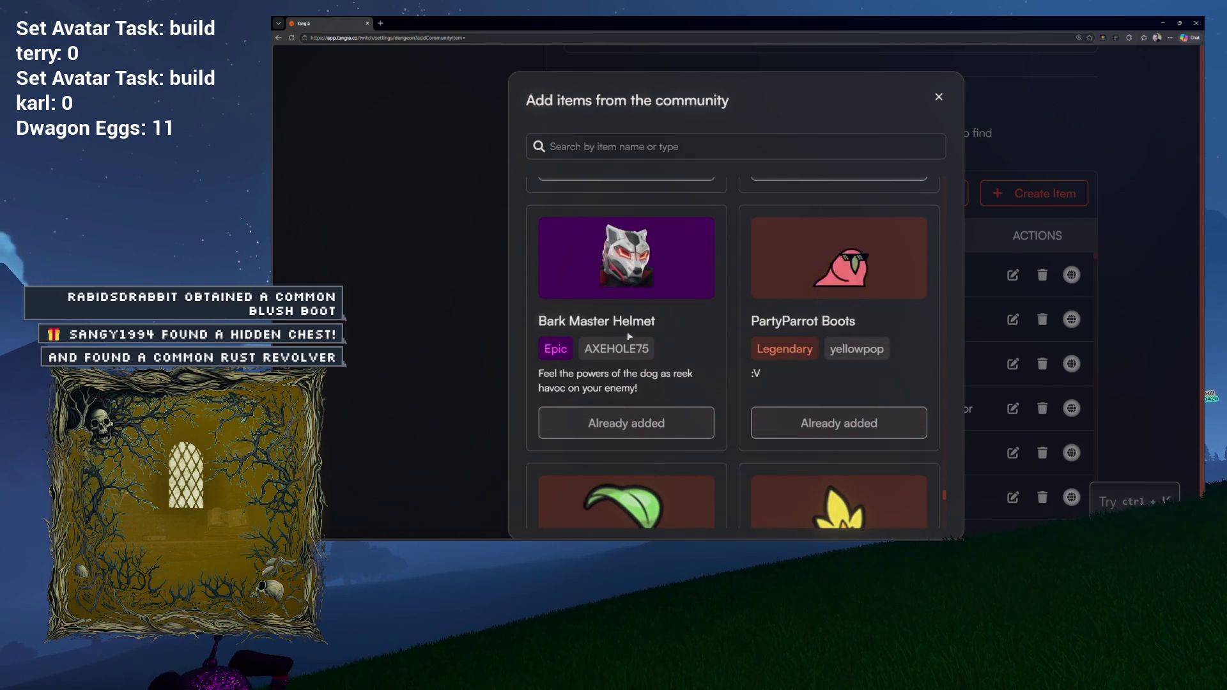
pyautogui.scroll(-3, 644, 305)
pyautogui.scroll(3, 944, 495)
pyautogui.moveTo(944, 495); pyautogui.dragTo(944, 252)
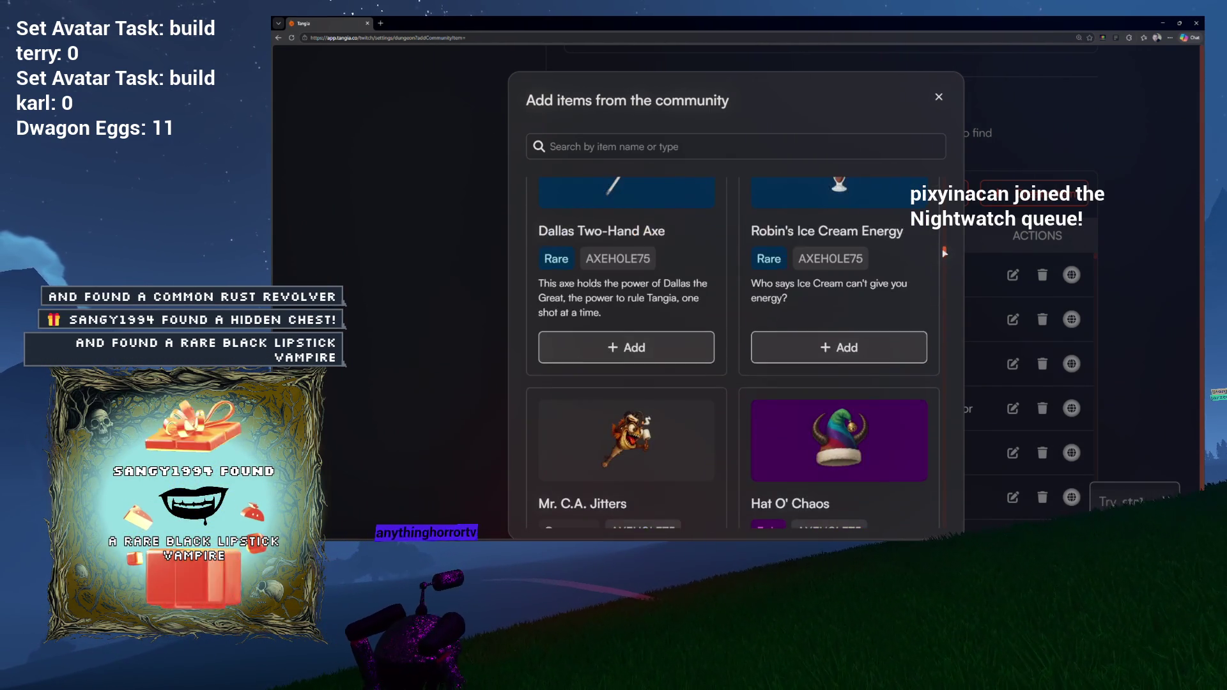
pyautogui.scroll(5, 914, 268)
pyautogui.scroll(-4, 882, 275)
pyautogui.scroll(-2, 880, 269)
pyautogui.scroll(2, 879, 278)
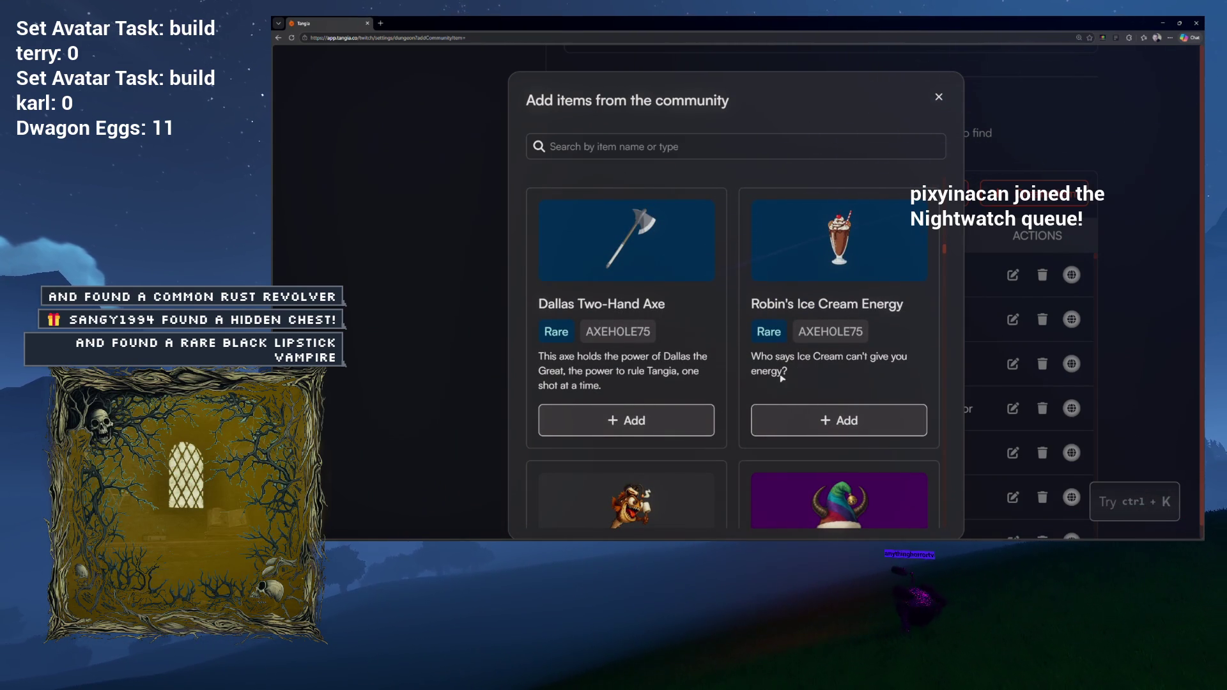
pyautogui.click(847, 421)
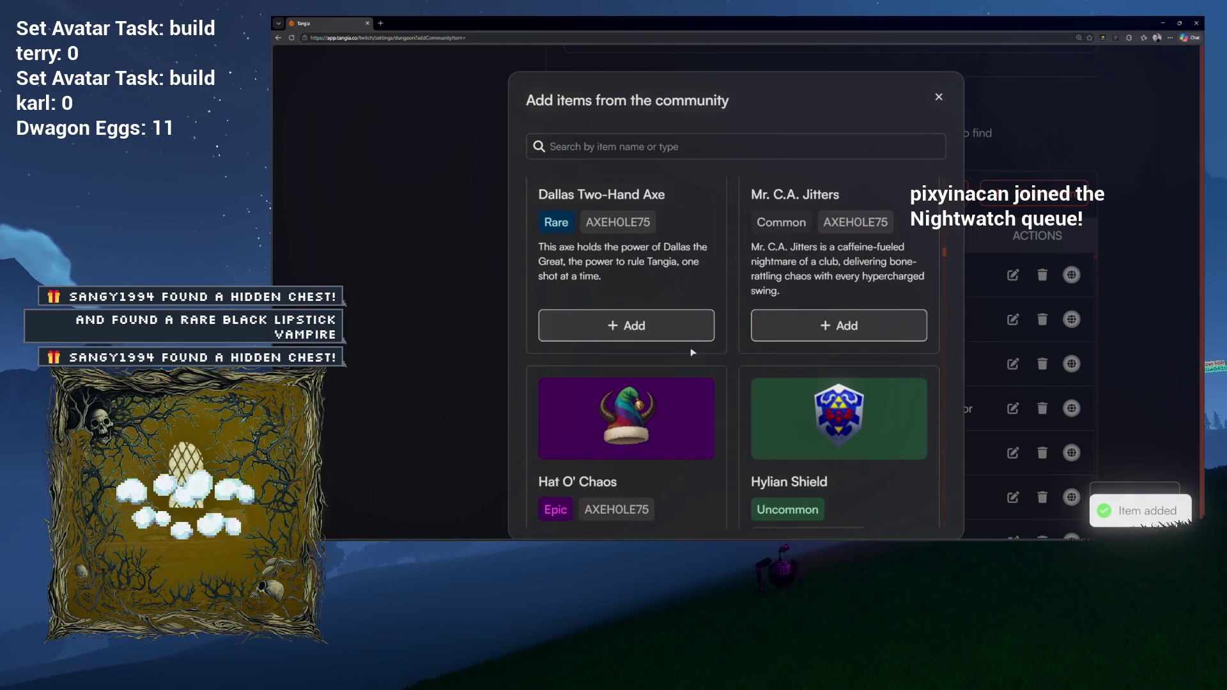
# Step: Browse down the community loot catalog past added items like Mythical Unicorn and Cheesehead
pyautogui.scroll(2, 690, 348)
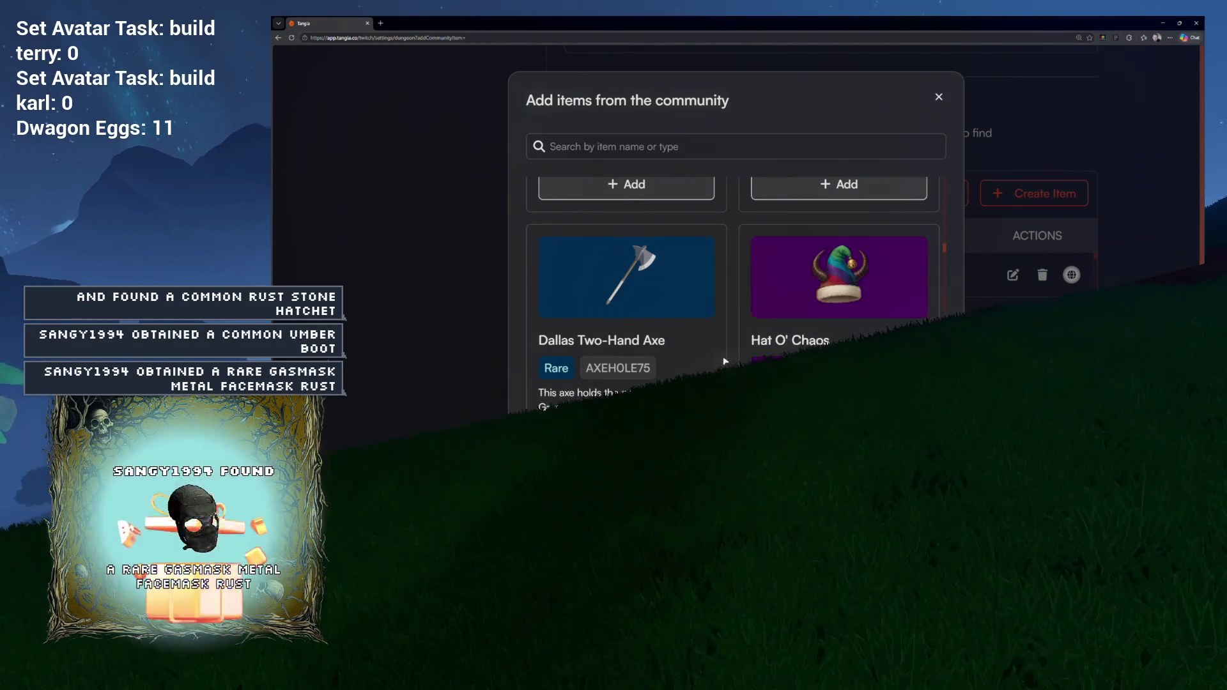
pyautogui.scroll(-5, 732, 288)
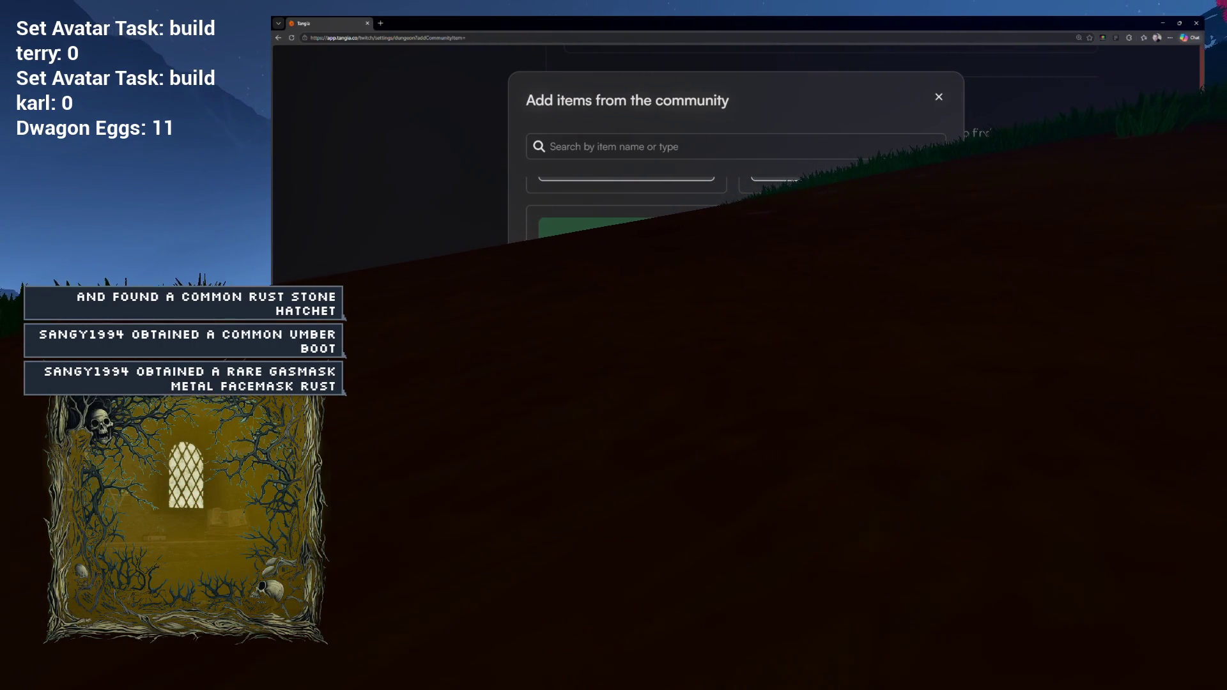
pyautogui.scroll(-3, 735, 217)
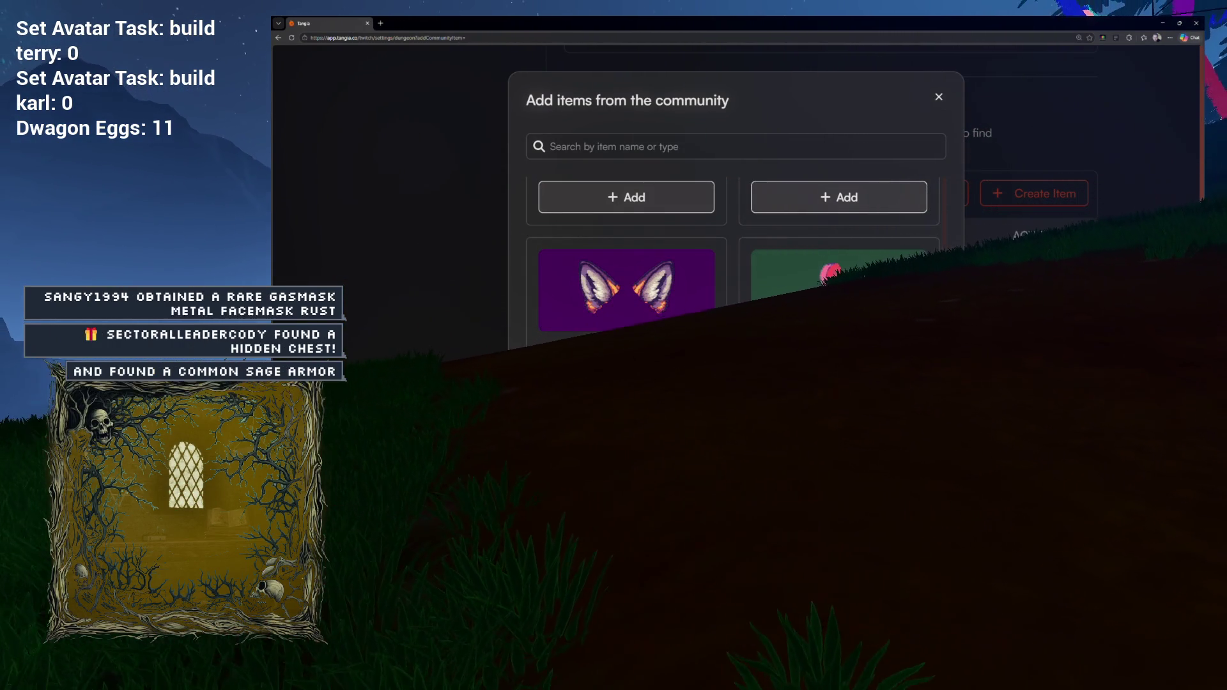
pyautogui.scroll(-2, 735, 268)
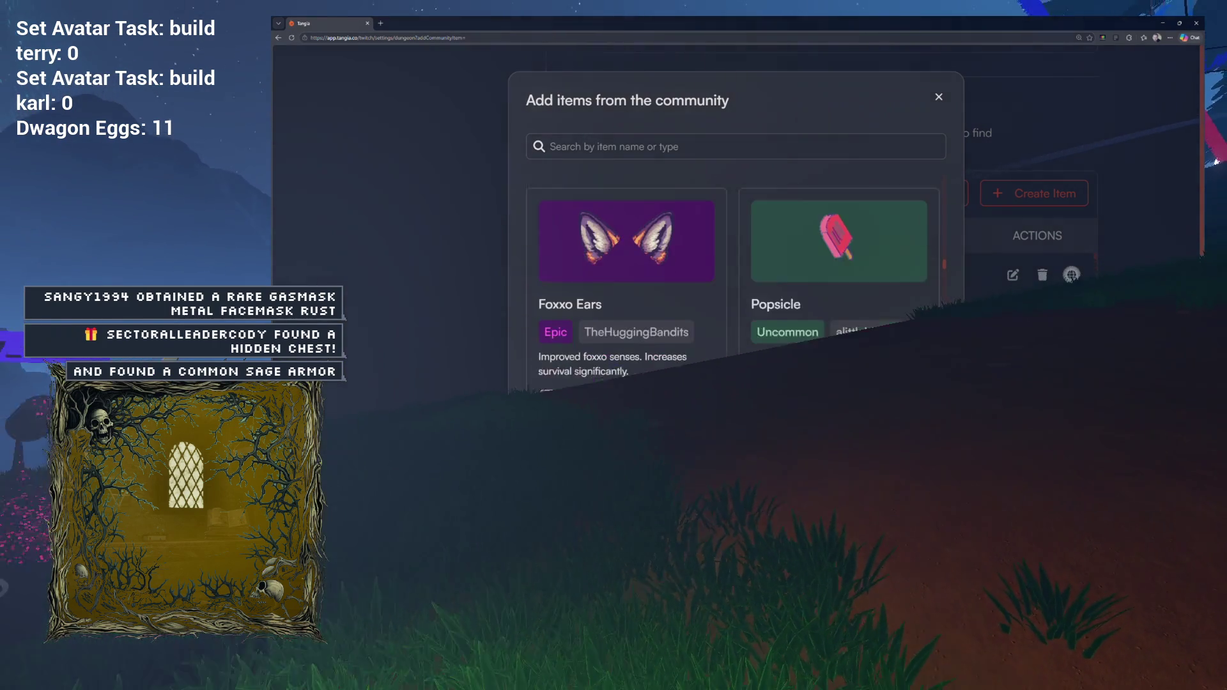
pyautogui.scroll(-2, 807, 383)
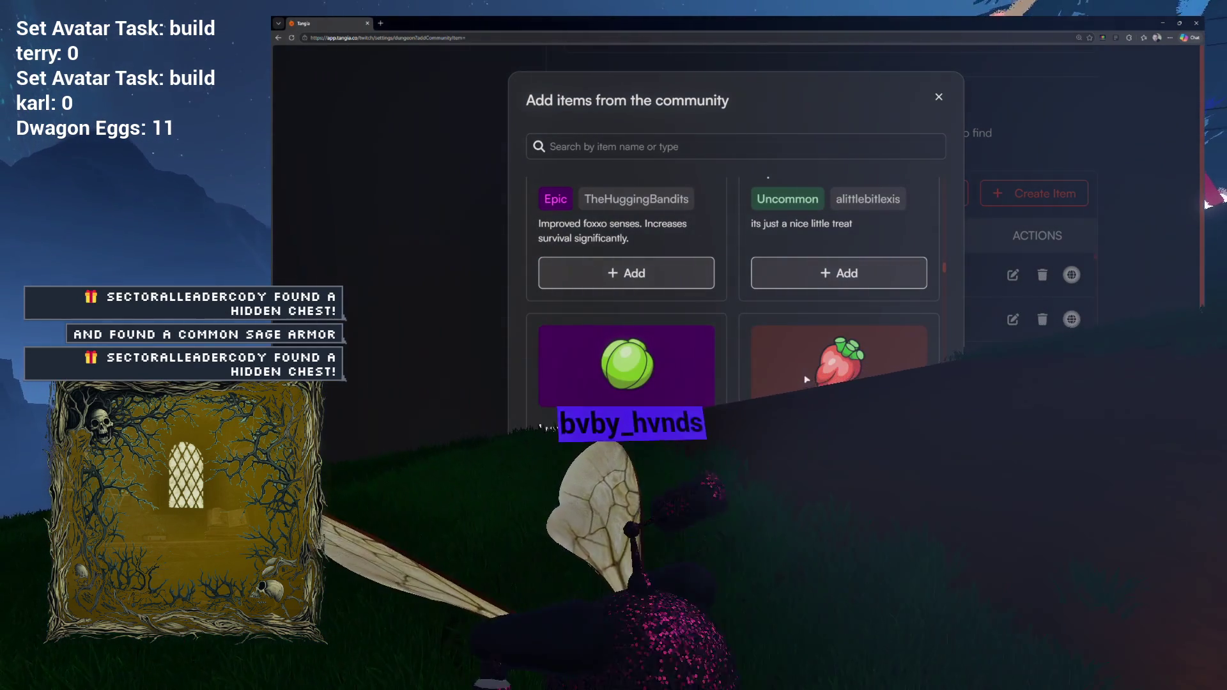
pyautogui.scroll(-1, 792, 381)
pyautogui.scroll(-4, 766, 371)
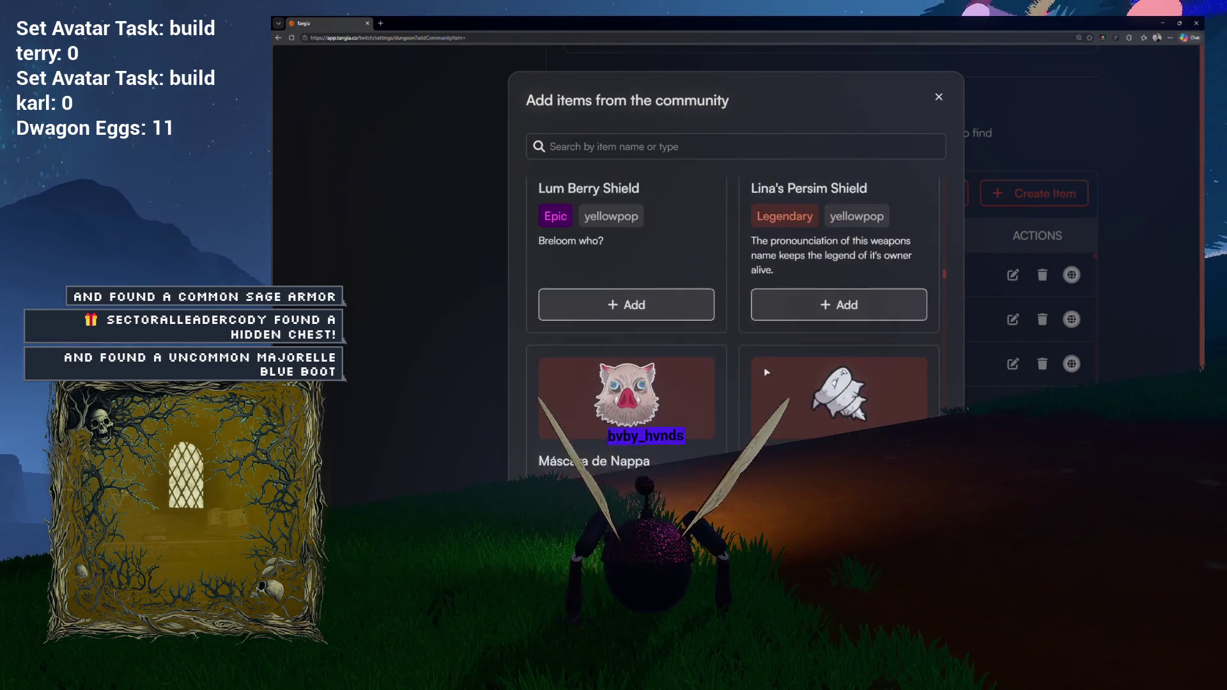
pyautogui.scroll(-6, 766, 373)
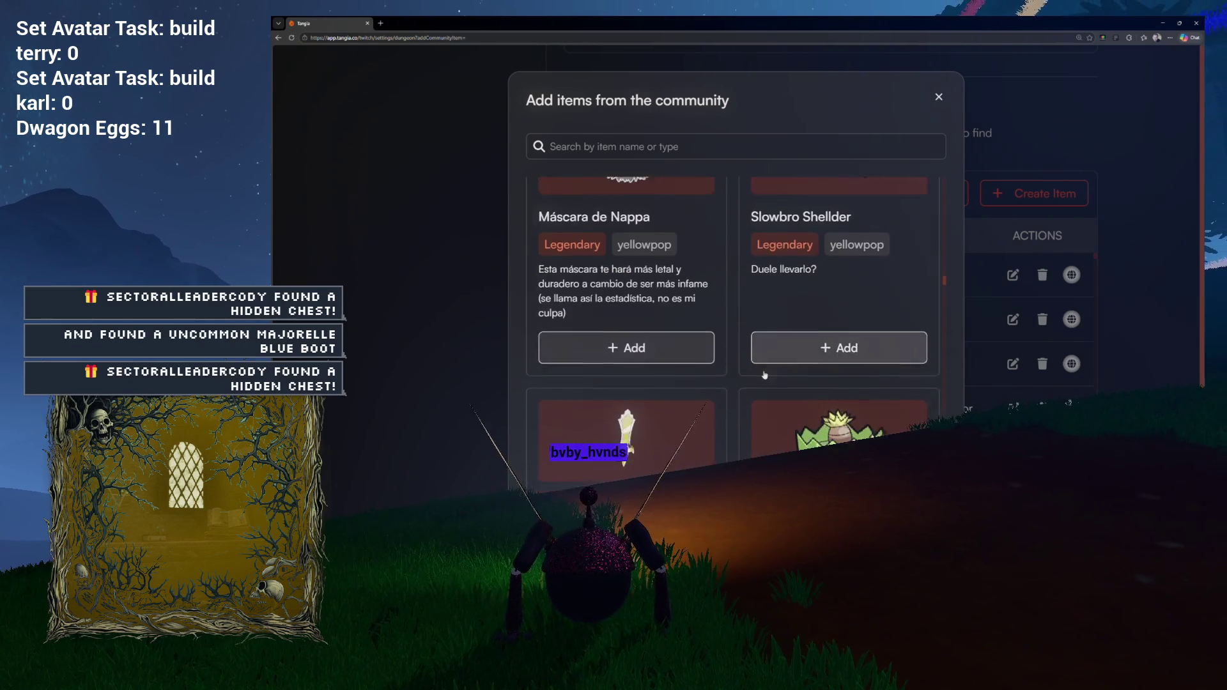
pyautogui.scroll(-5, 764, 375)
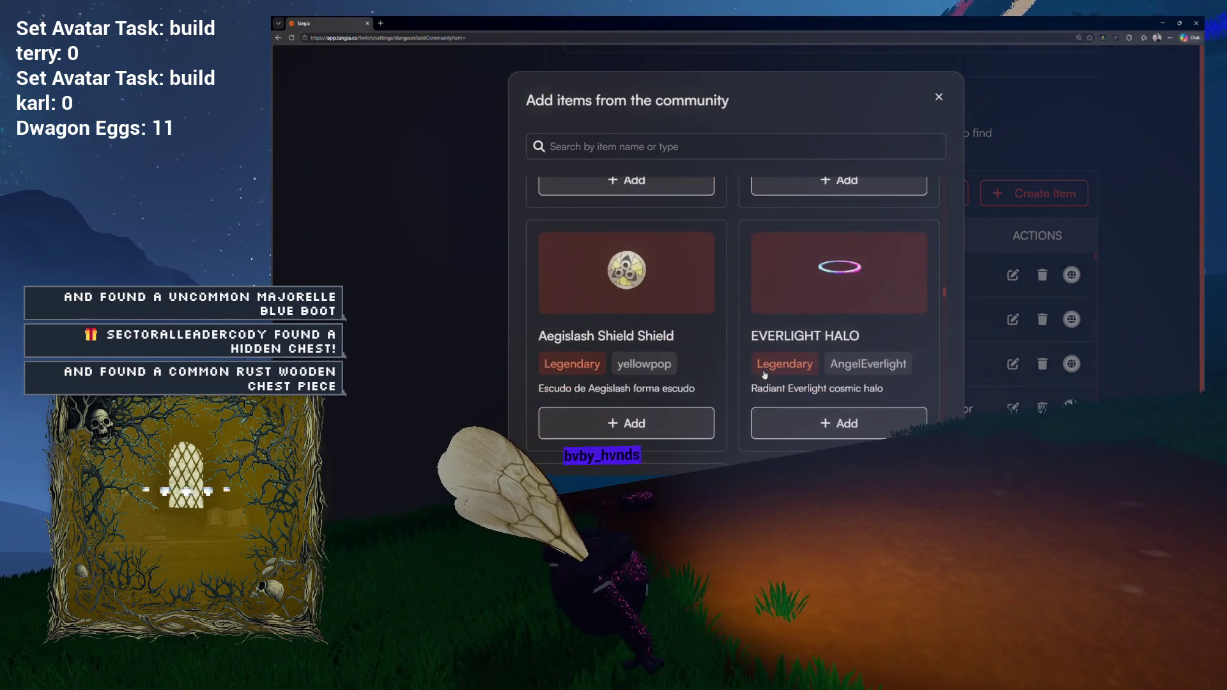
pyautogui.scroll(-3, 766, 373)
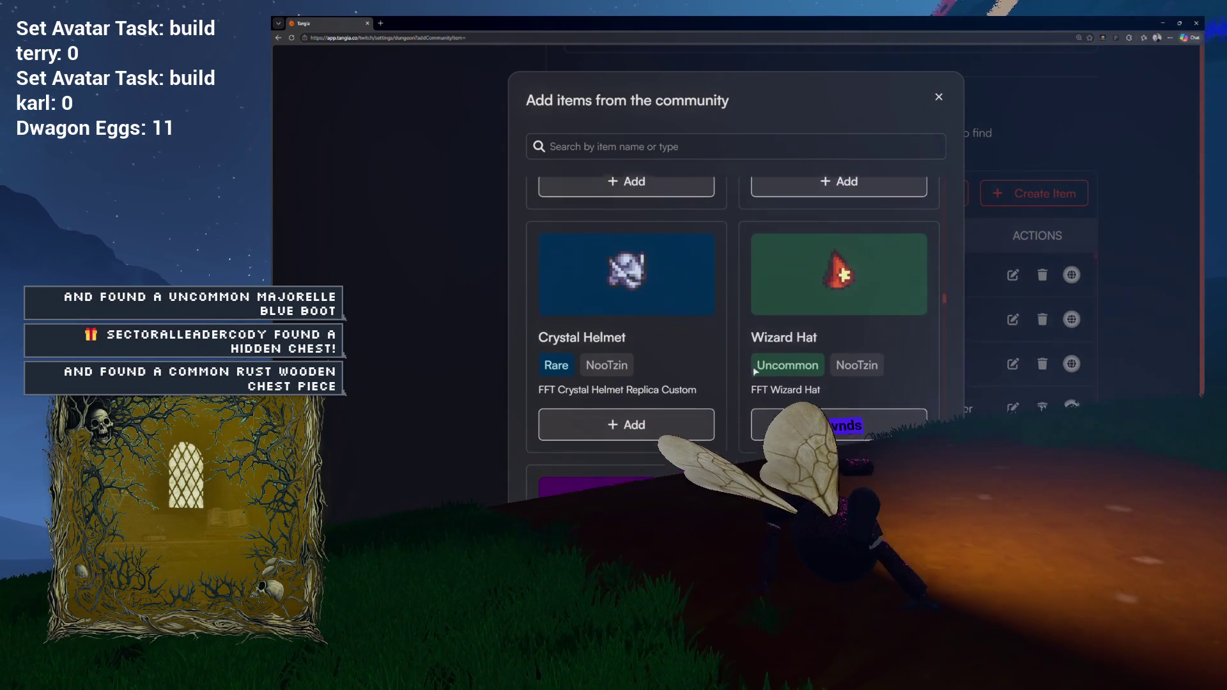
pyautogui.scroll(-5, 768, 371)
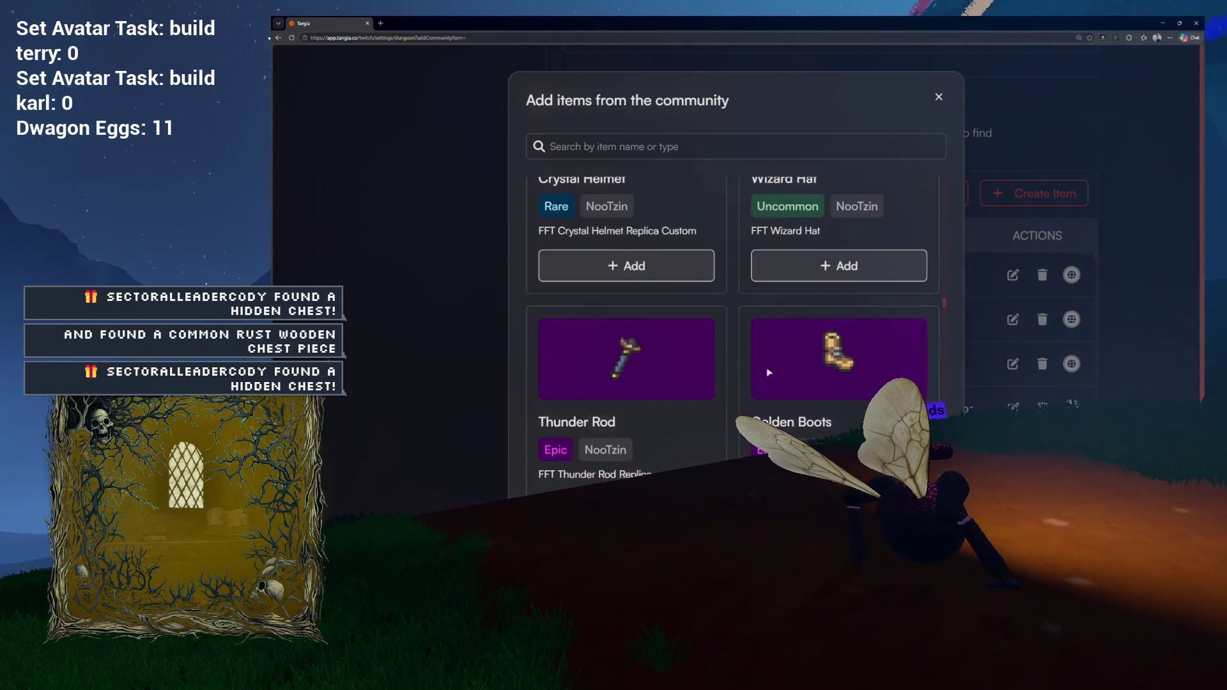
pyautogui.scroll(-6, 769, 363)
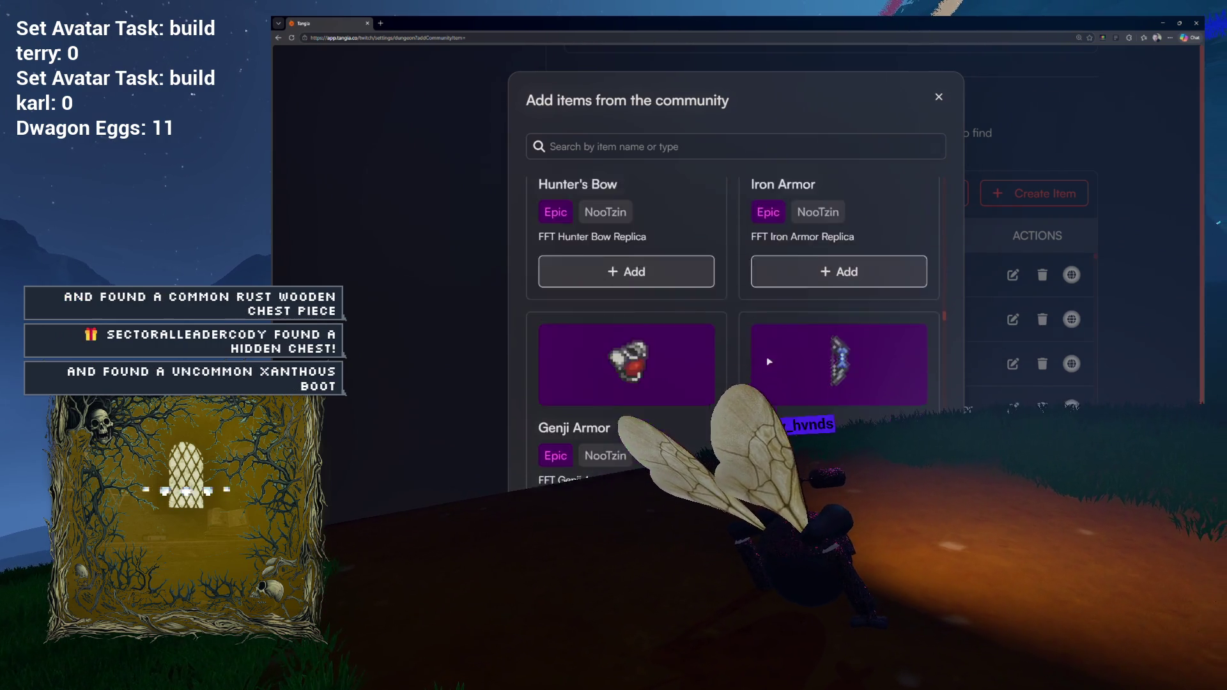
pyautogui.scroll(-6, 768, 359)
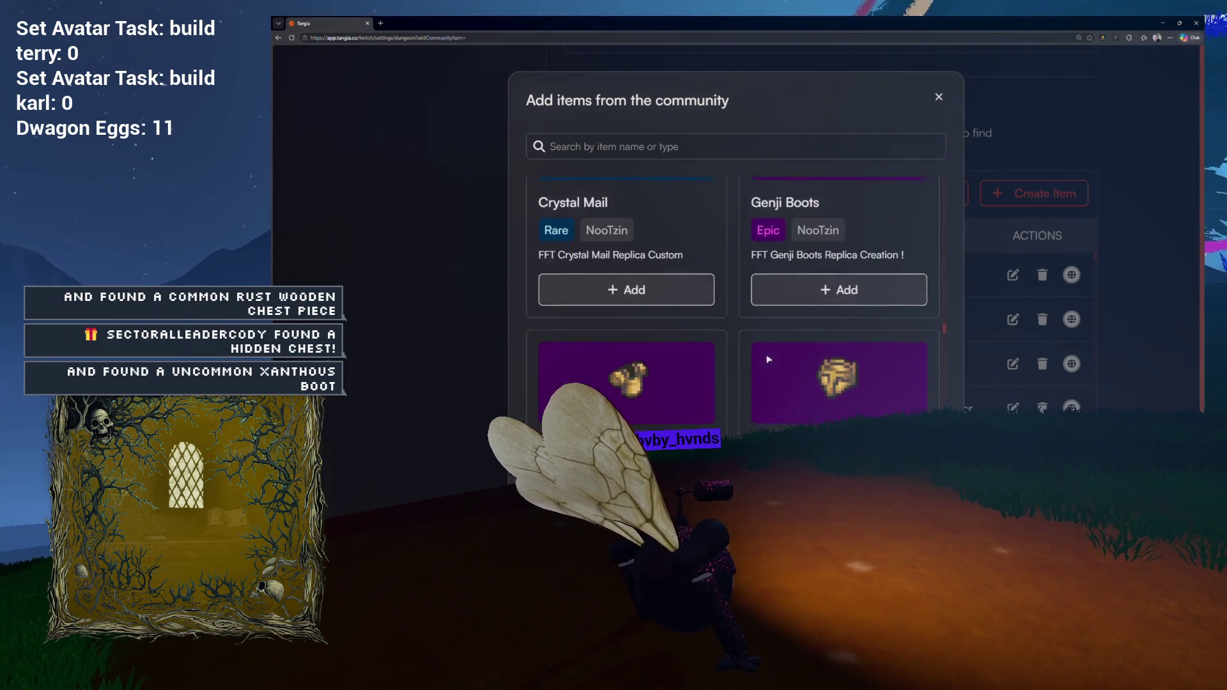
pyautogui.scroll(-7, 767, 359)
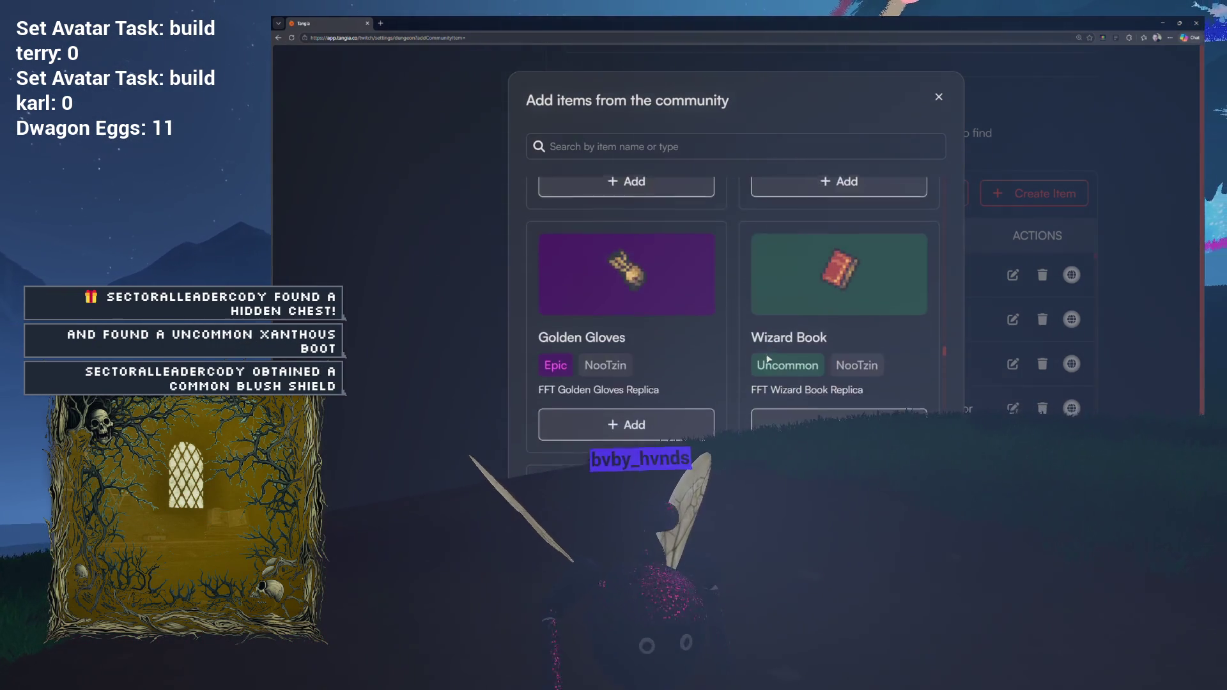
pyautogui.scroll(-6, 769, 359)
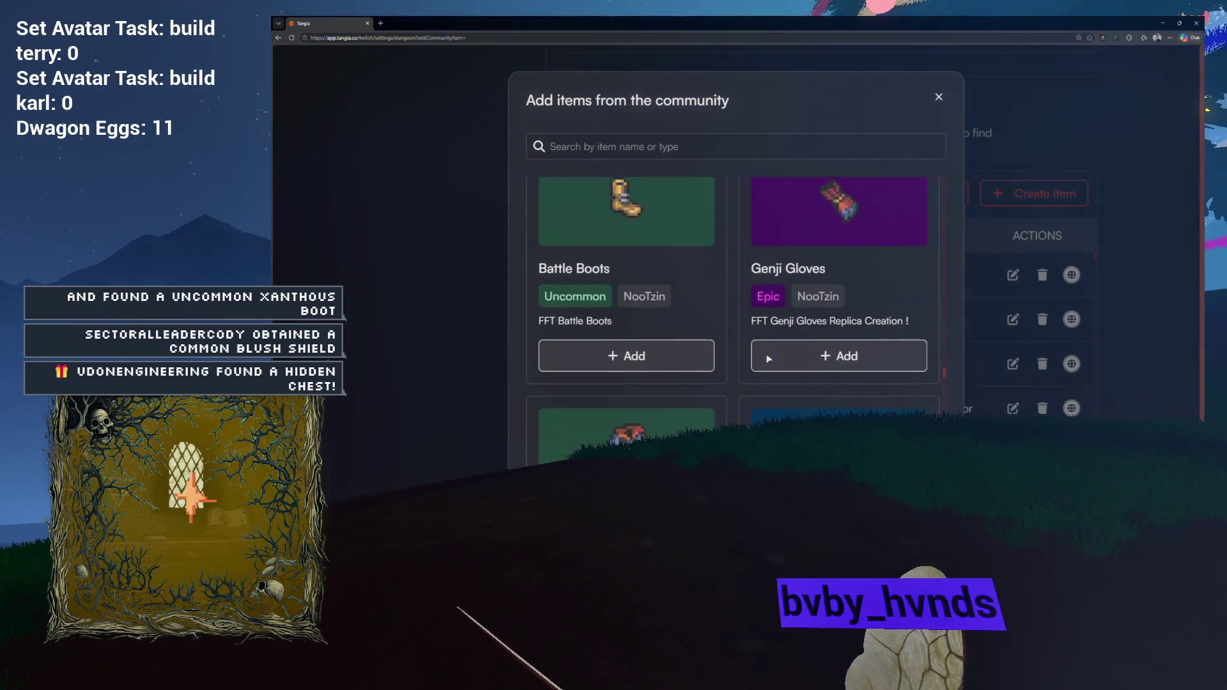
pyautogui.scroll(-3, 769, 359)
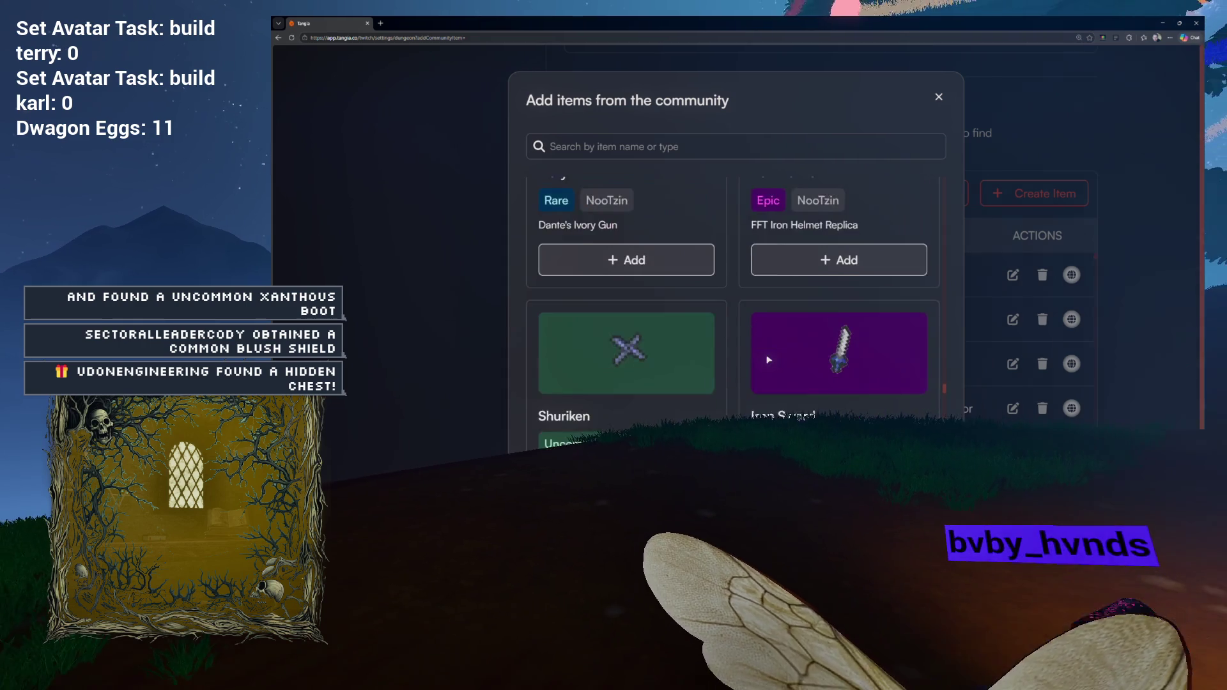
pyautogui.scroll(-5, 806, 354)
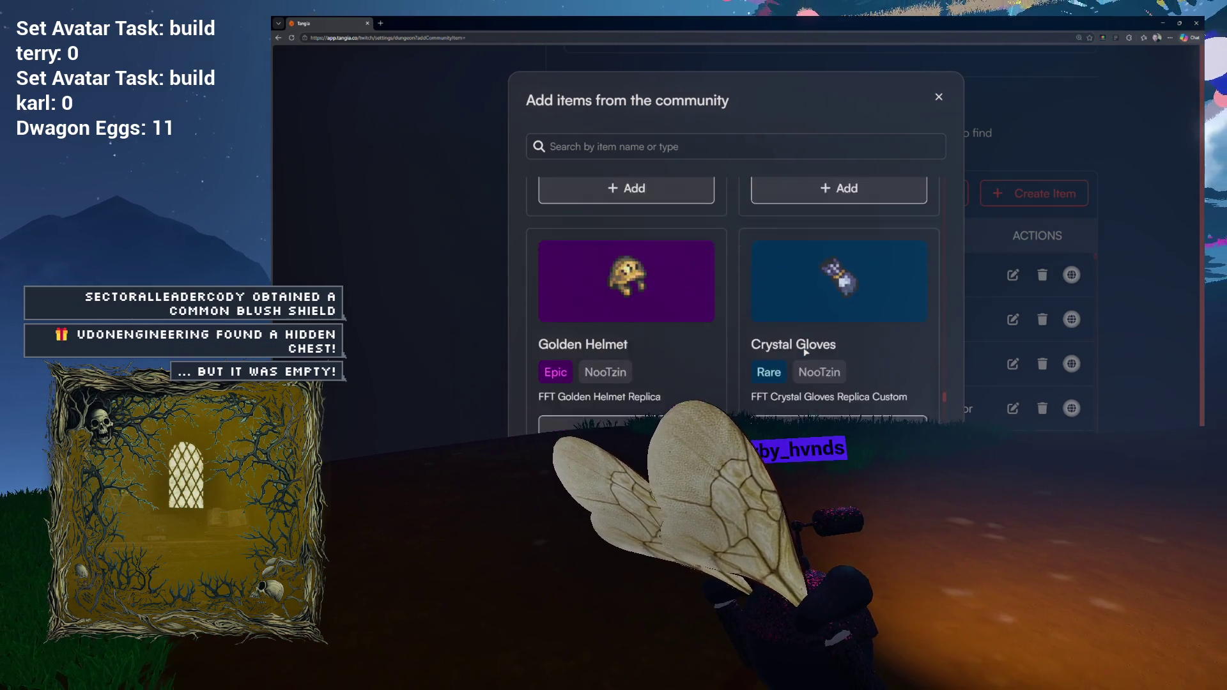
pyautogui.scroll(-5, 806, 352)
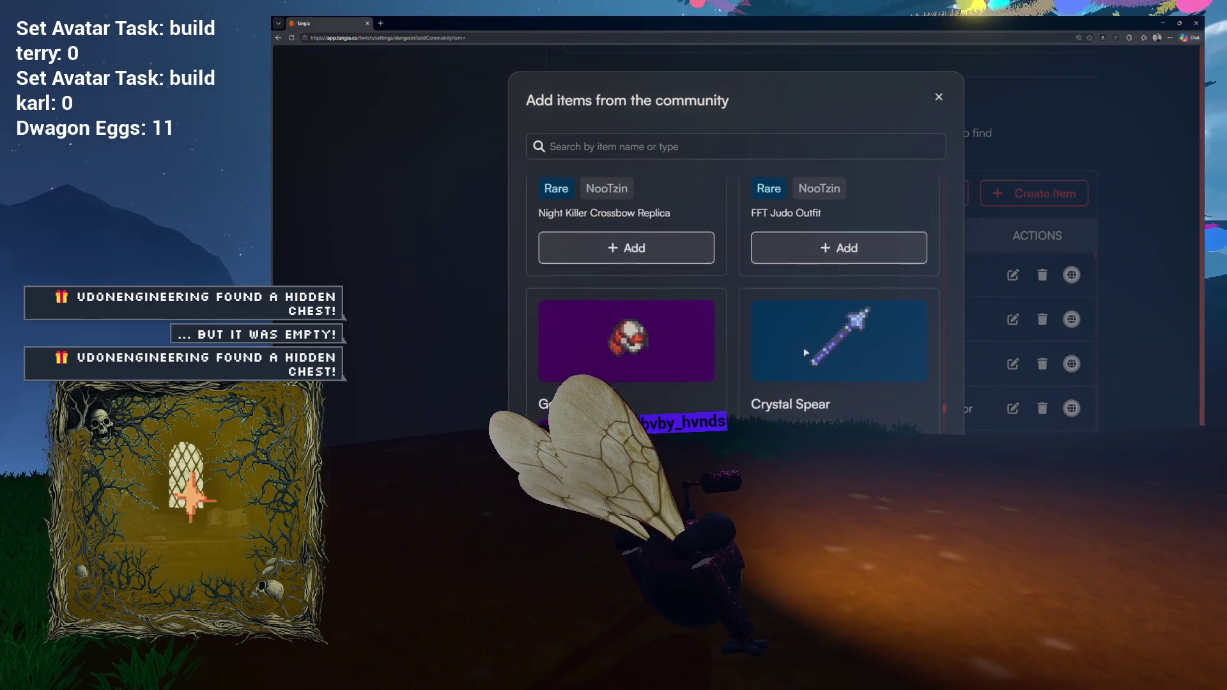
pyautogui.scroll(-5, 805, 352)
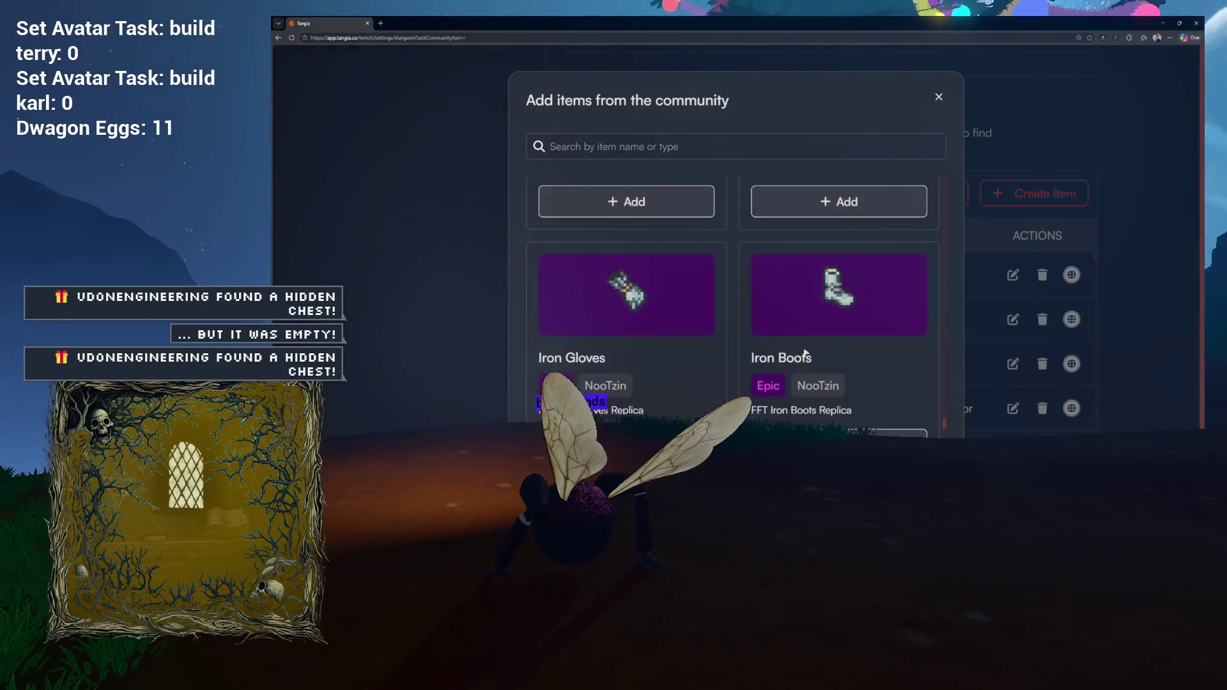
# Step: Finish browsing the loot catalog and close the community items dialog
pyautogui.scroll(1, 807, 352)
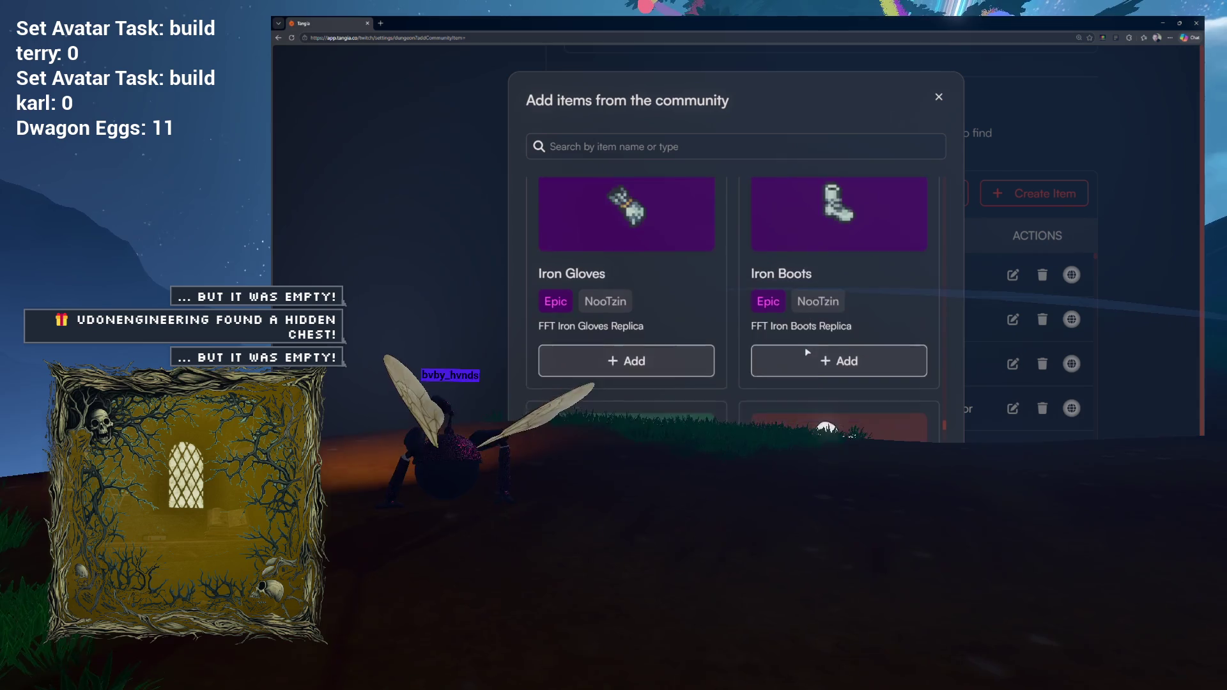
pyautogui.scroll(-2, 690, 387)
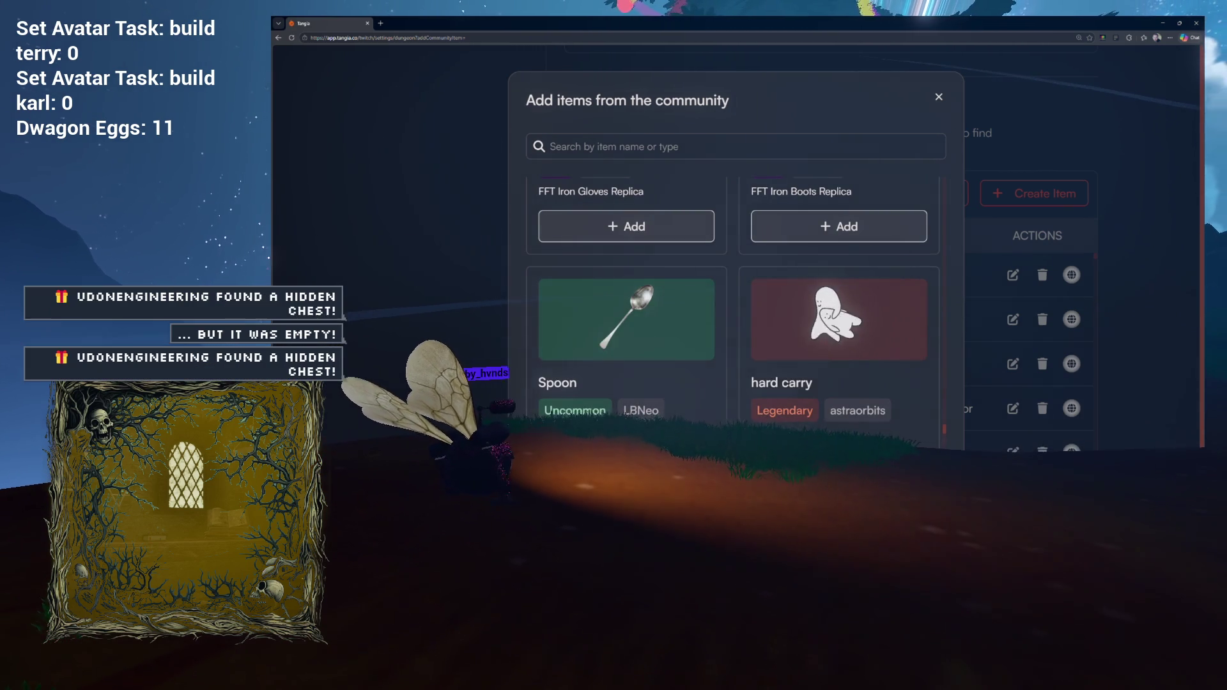
pyautogui.scroll(3, 732, 300)
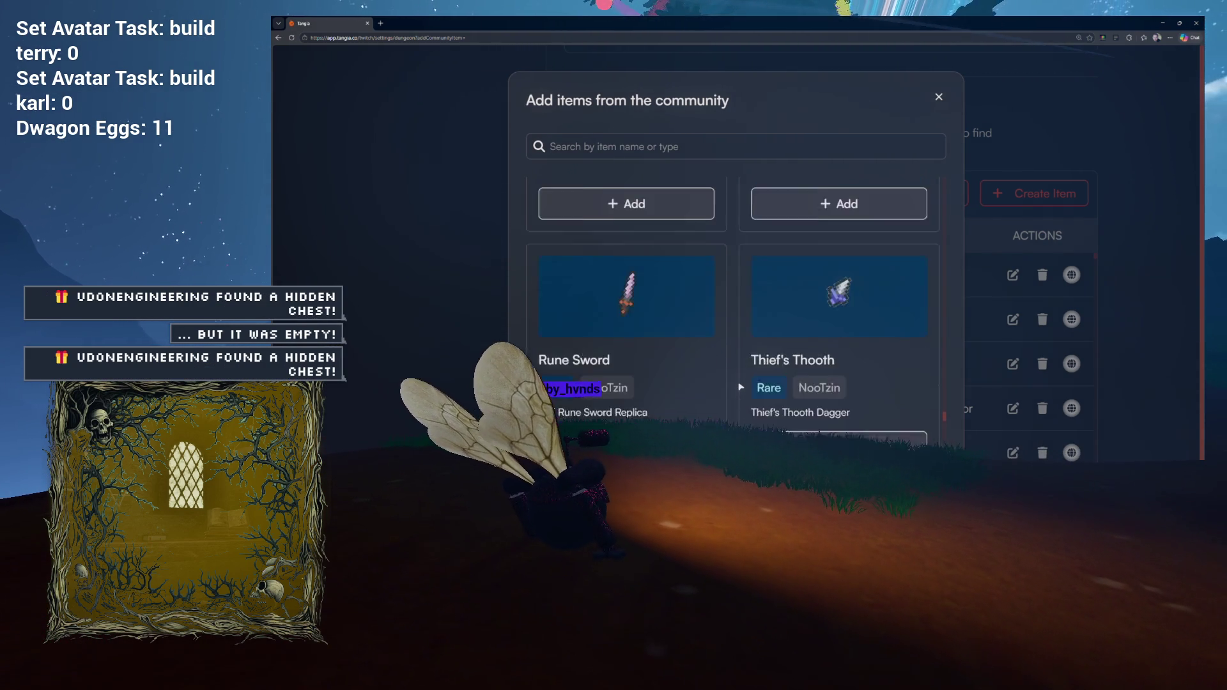
pyautogui.scroll(3, 740, 386)
pyautogui.scroll(-6, 729, 381)
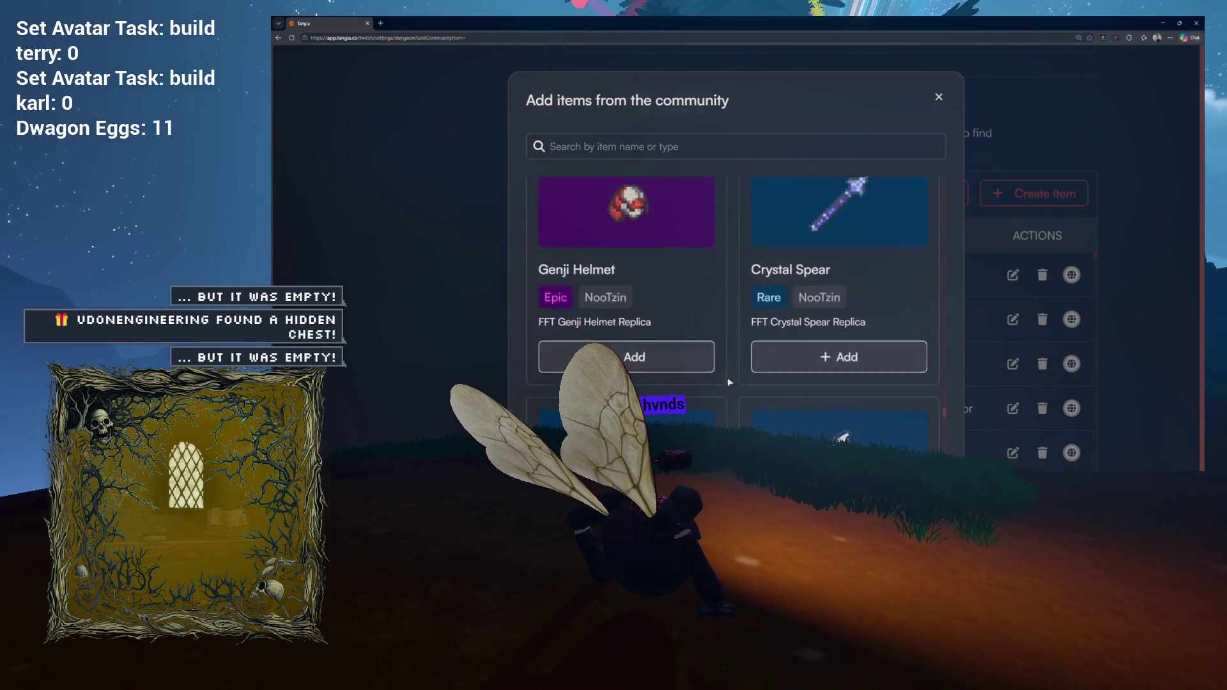
pyautogui.scroll(-5, 729, 382)
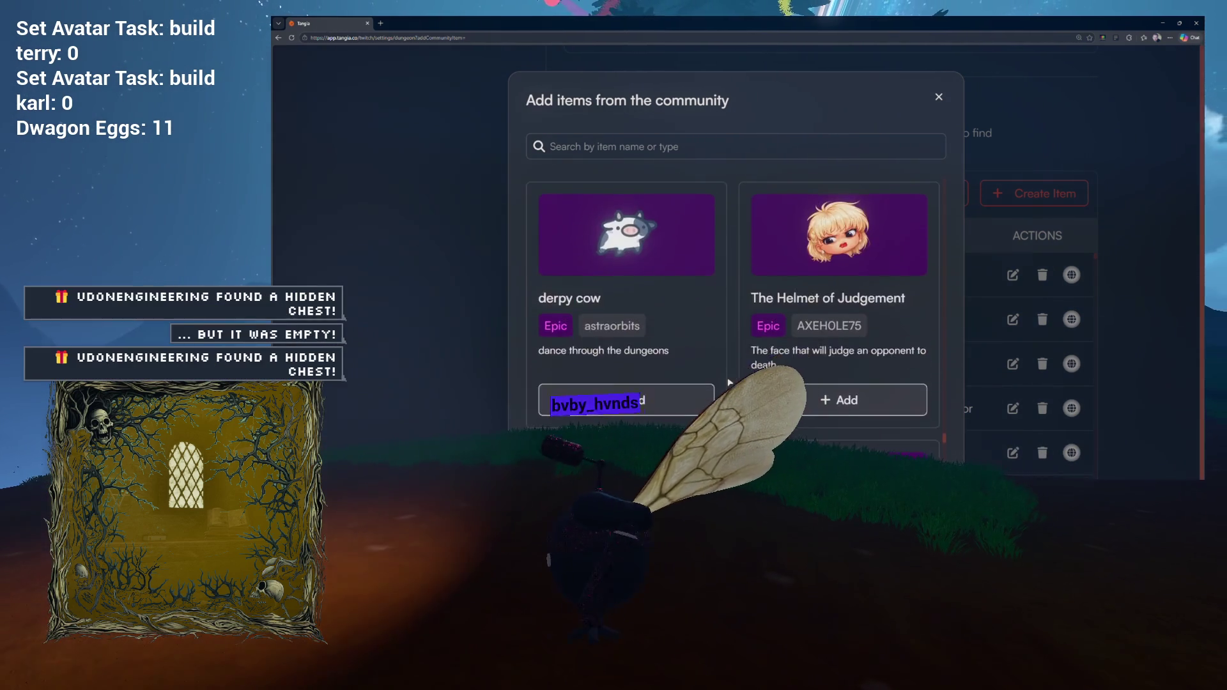
pyautogui.scroll(-4, 729, 382)
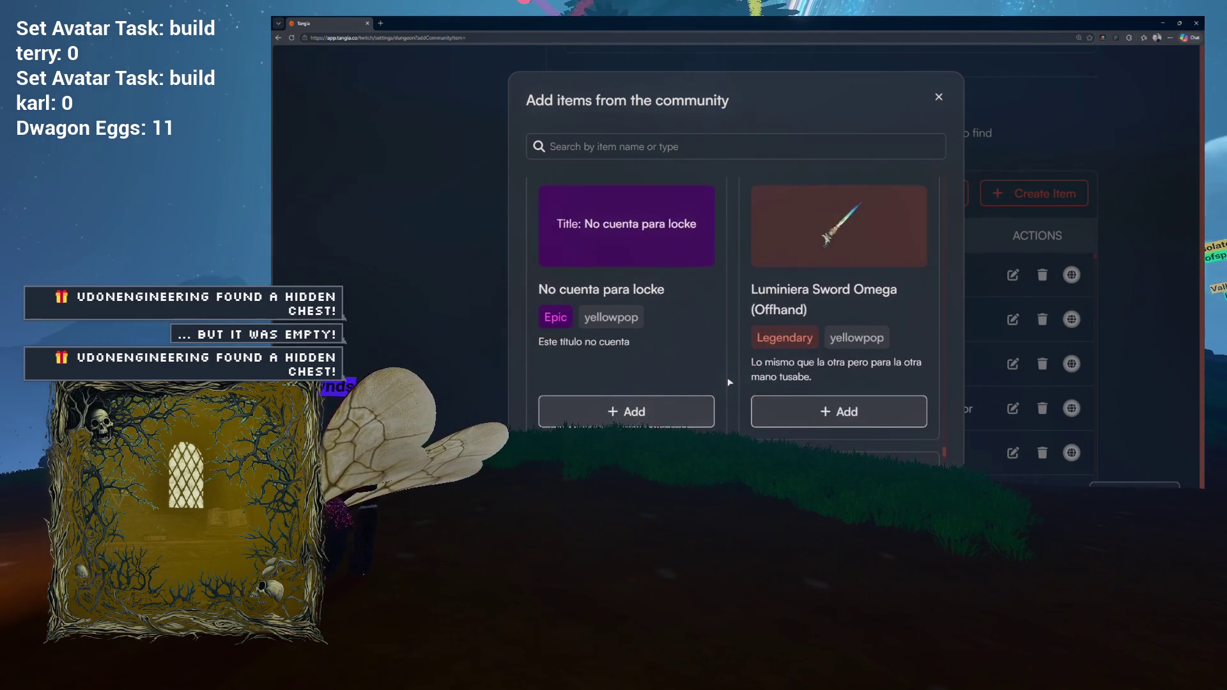
pyautogui.scroll(-1, 729, 382)
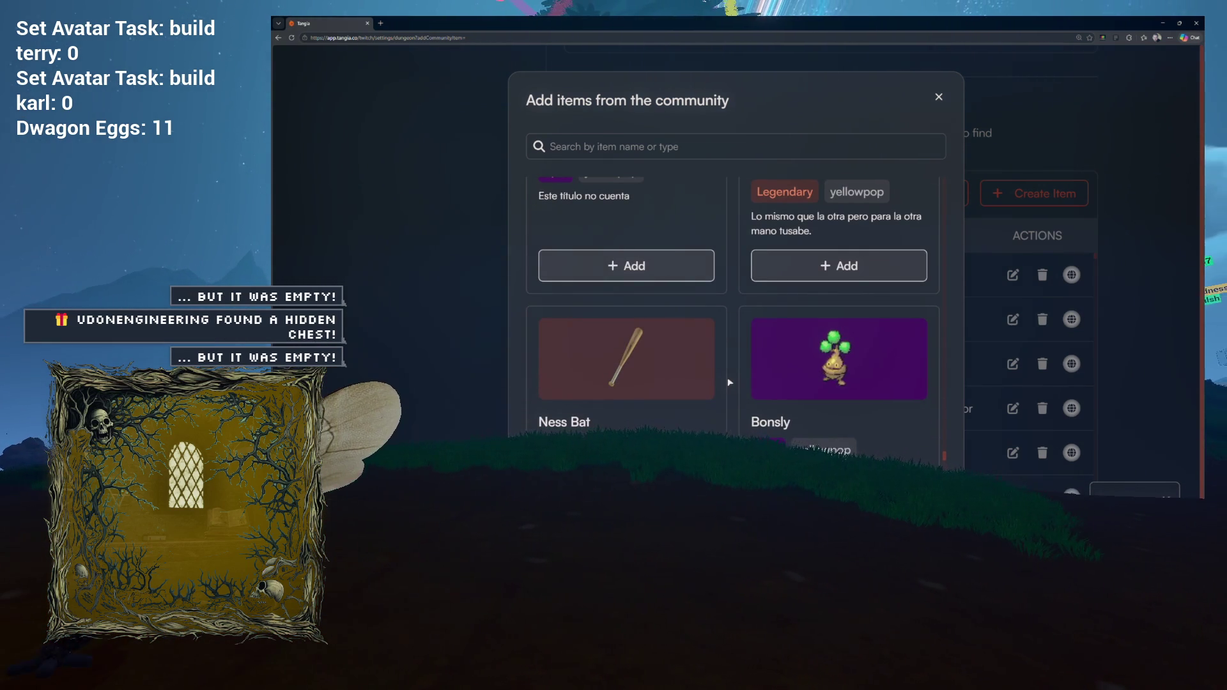
pyautogui.scroll(-3, 729, 382)
pyautogui.scroll(-3, 730, 382)
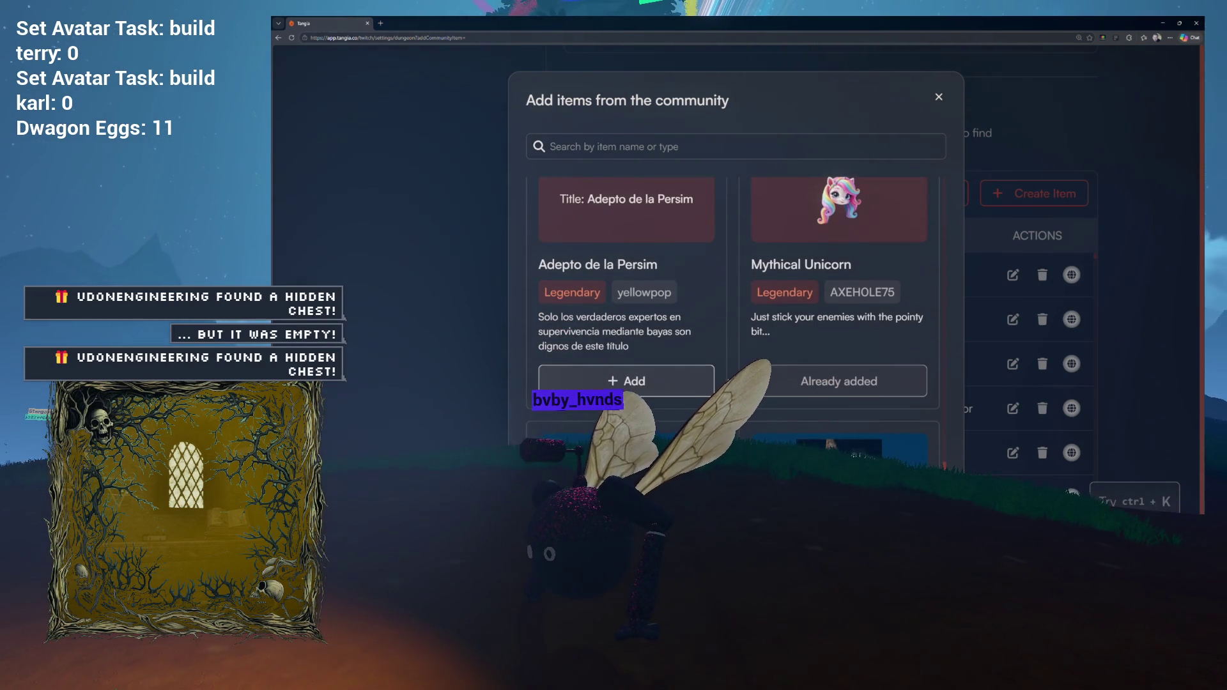
pyautogui.scroll(-5, 729, 383)
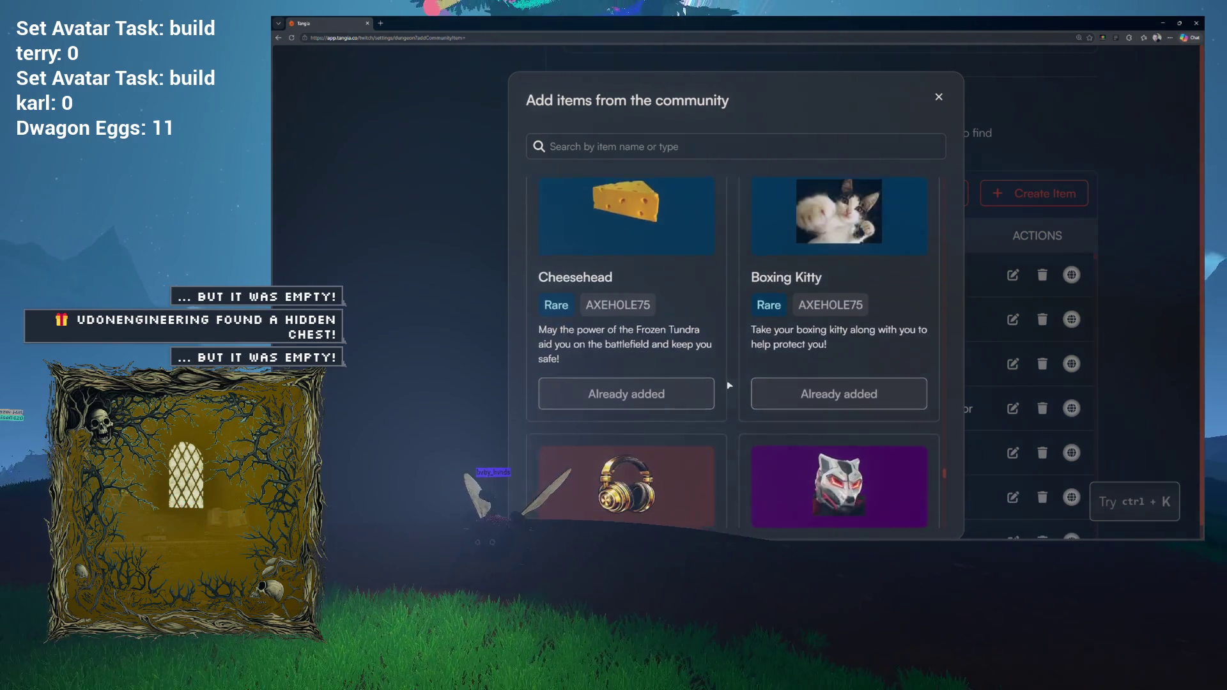
pyautogui.scroll(-2, 729, 385)
pyautogui.click(937, 97)
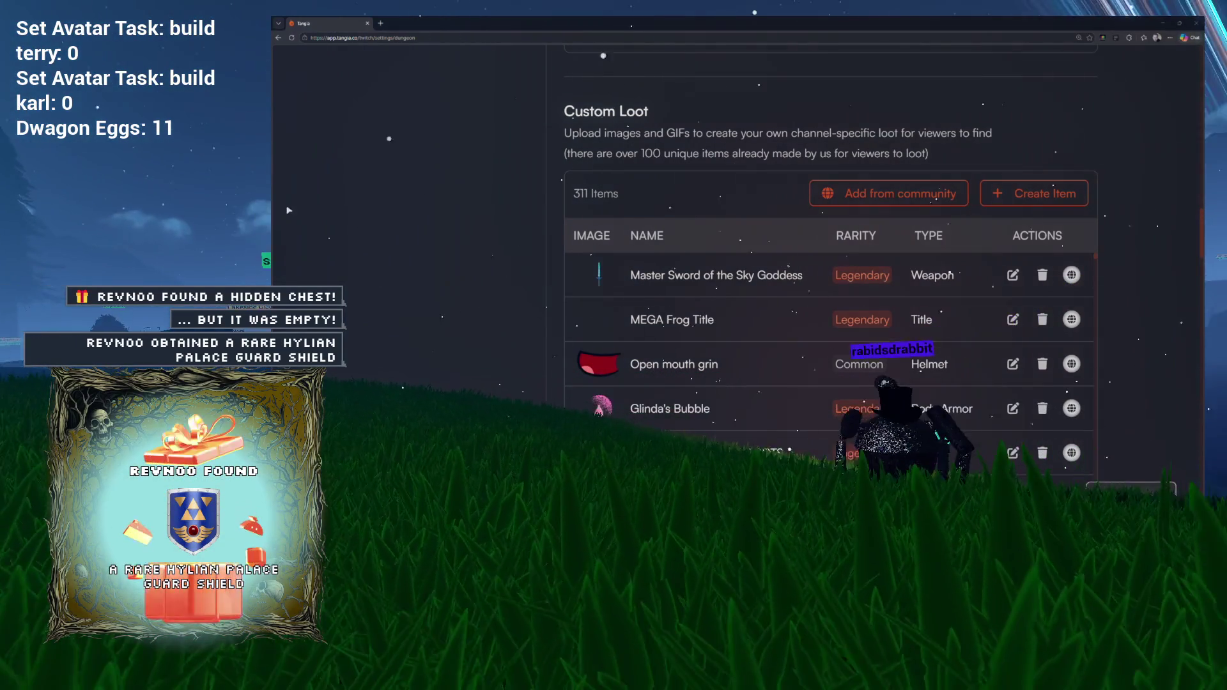
# Step: Scroll the dungeon settings page down past the 311-item Custom Loot table
pyautogui.hotkey('ctrl', 'k')
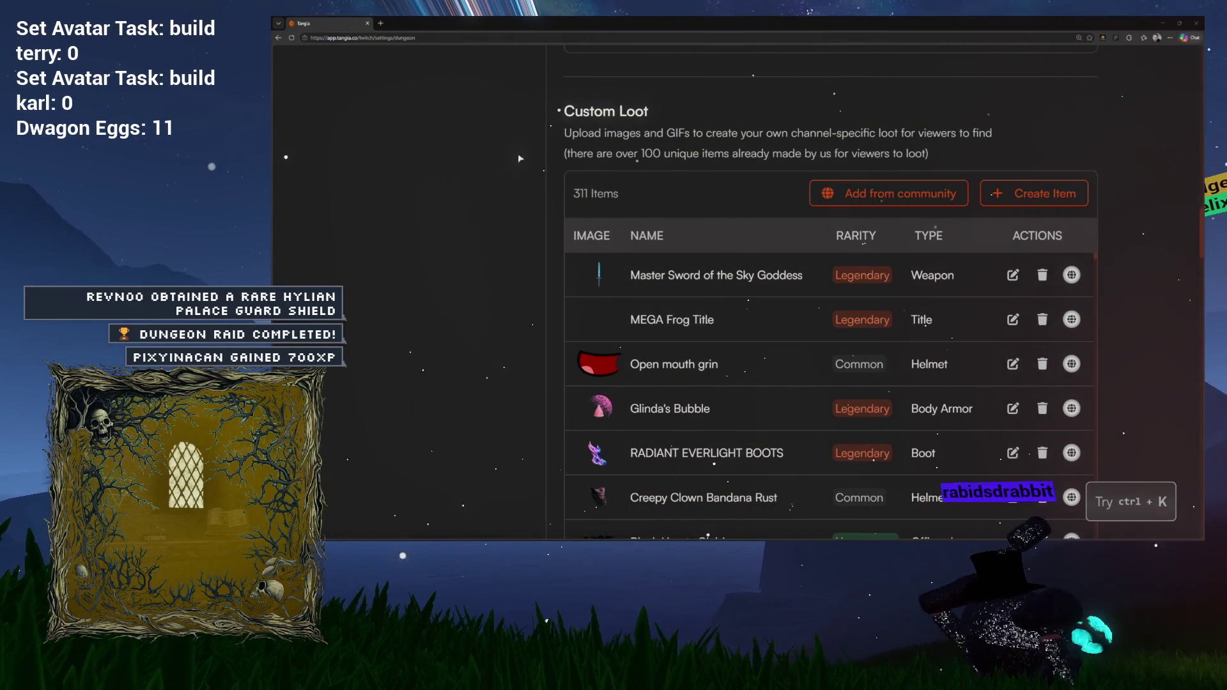
pyautogui.scroll(-2, 517, 156)
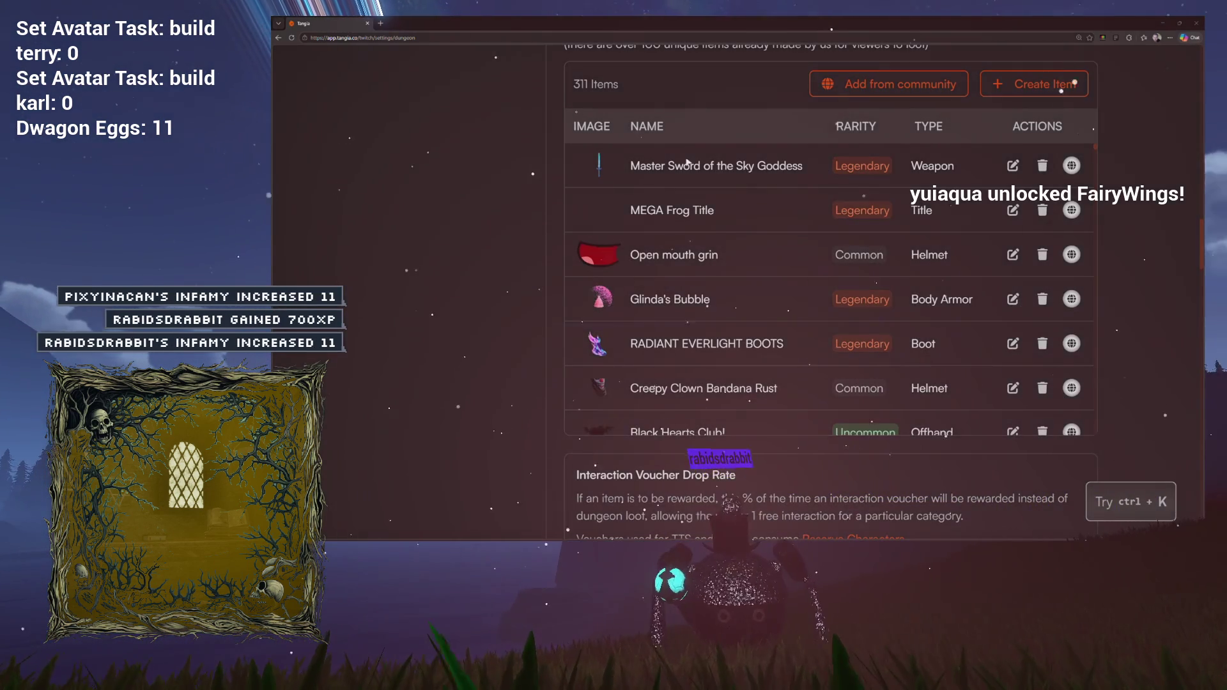
pyautogui.scroll(-1, 665, 177)
pyautogui.scroll(2, 509, 165)
pyautogui.scroll(-2, 510, 164)
pyautogui.scroll(-10, 509, 165)
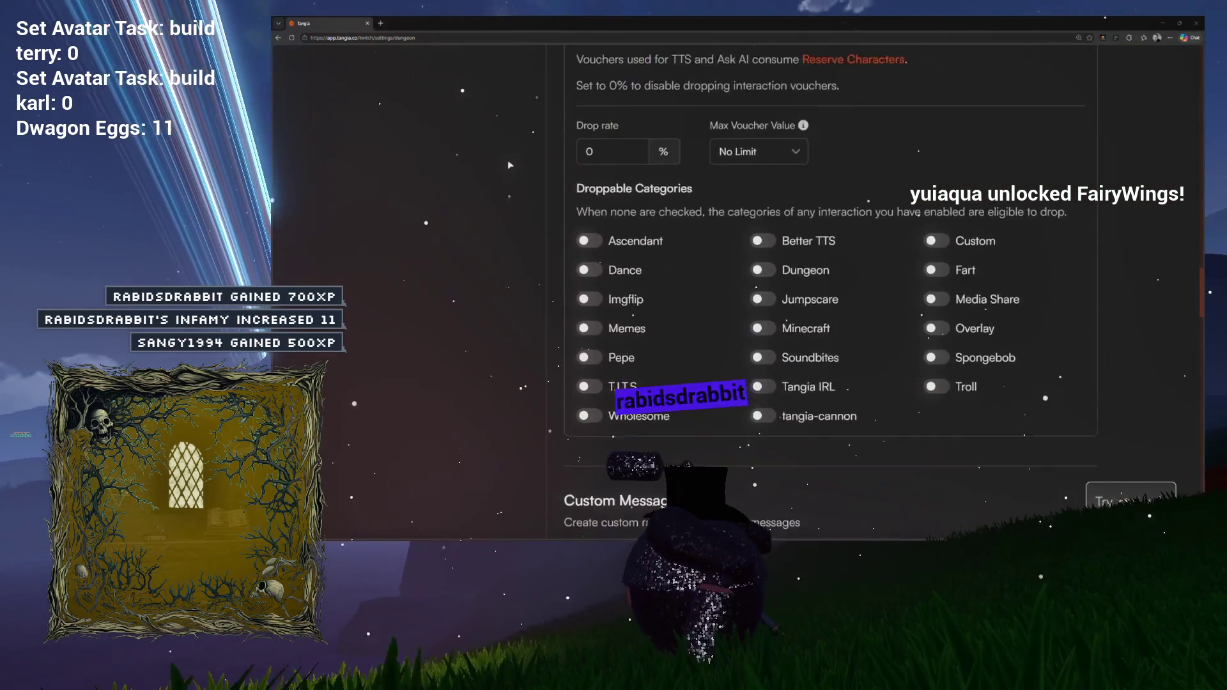
pyautogui.scroll(-15, 510, 165)
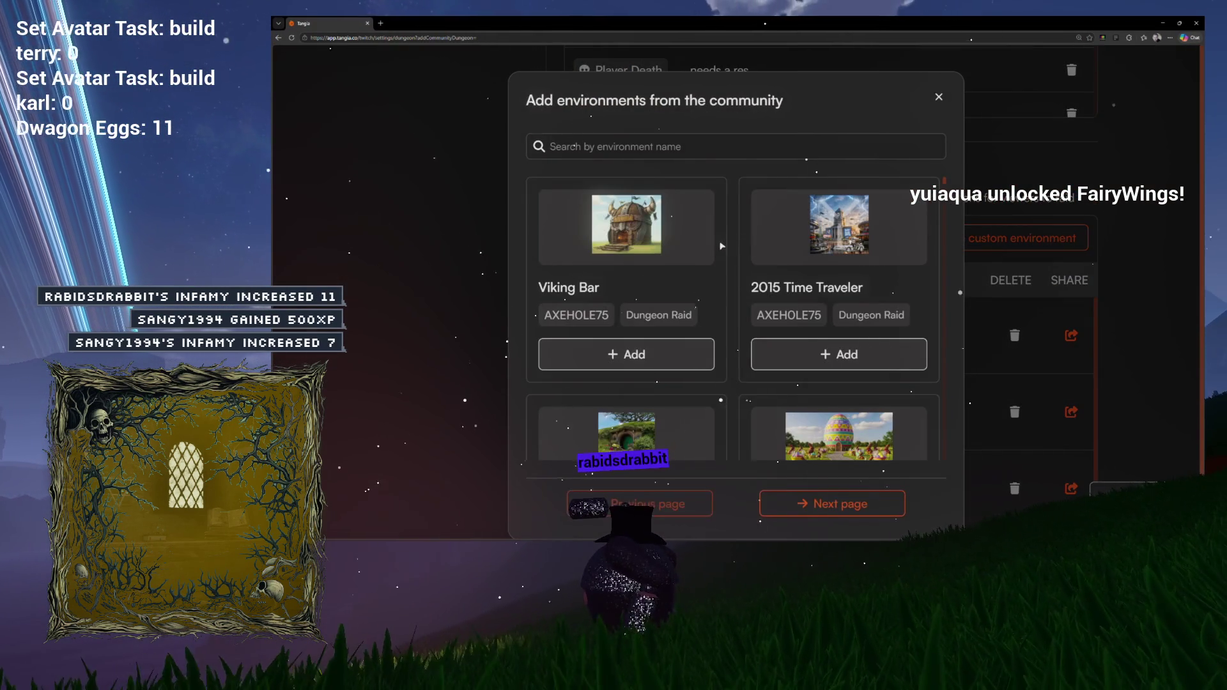
# Step: Scroll through the community environment cards and add innout to the dungeon
pyautogui.scroll(-1, 760, 238)
pyautogui.scroll(-5, 781, 240)
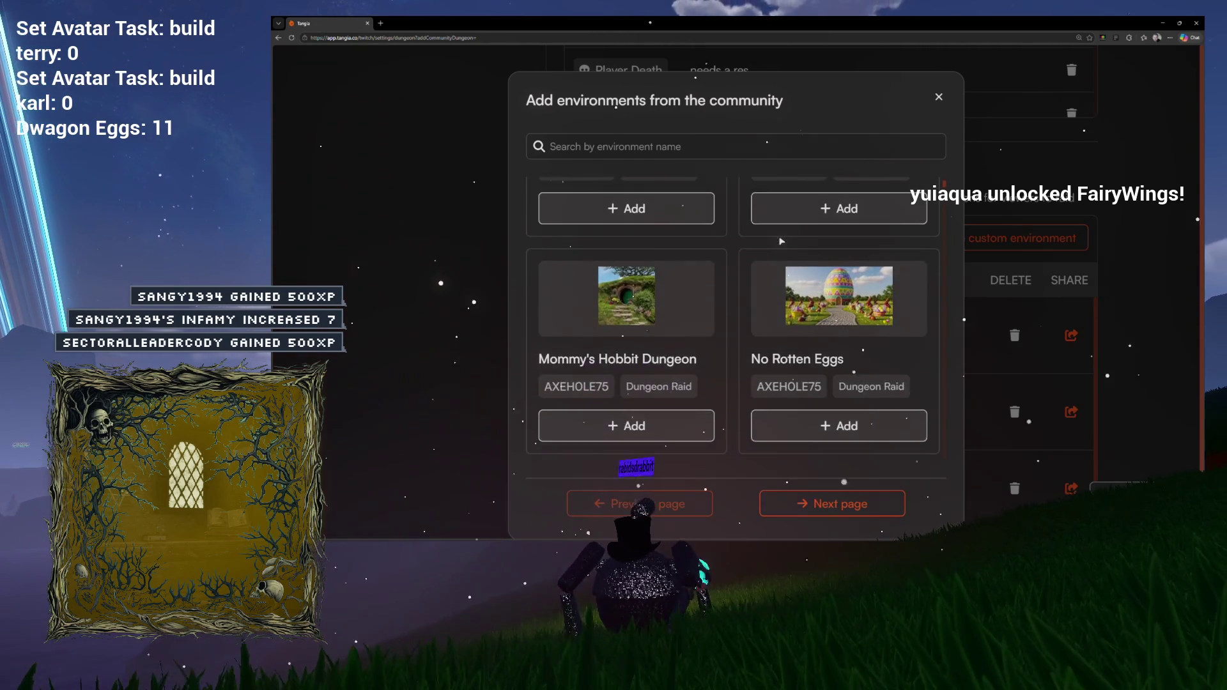
pyautogui.scroll(-2, 781, 241)
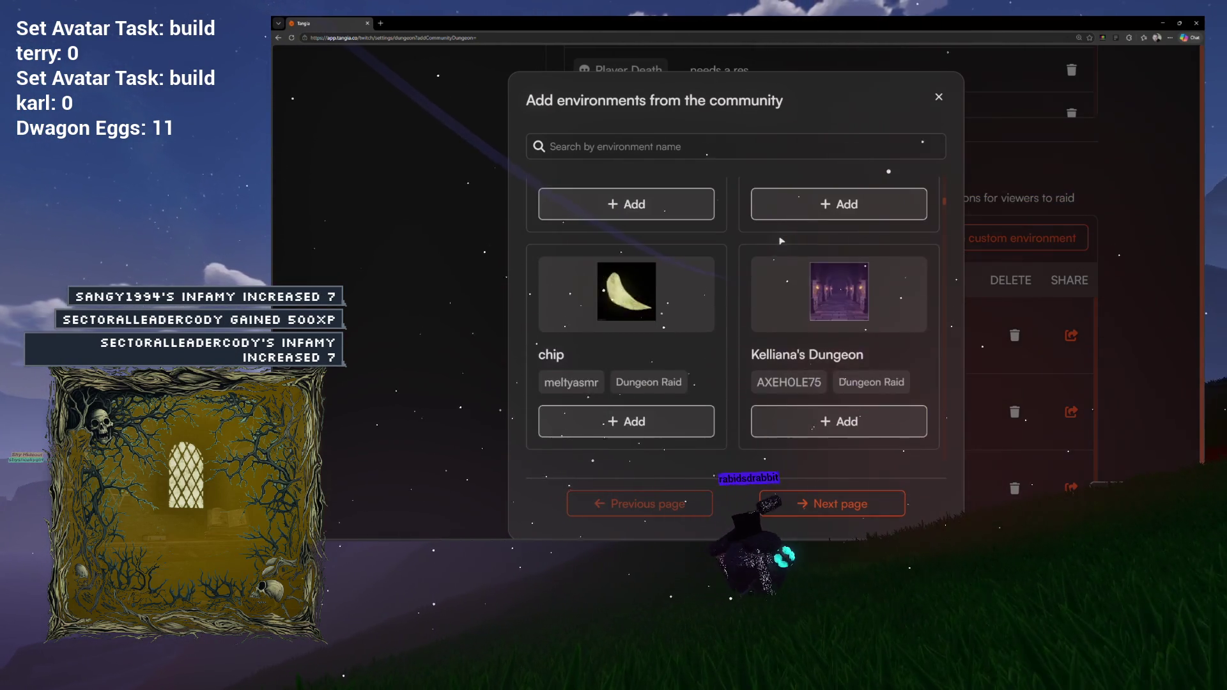
pyautogui.scroll(-1, 781, 241)
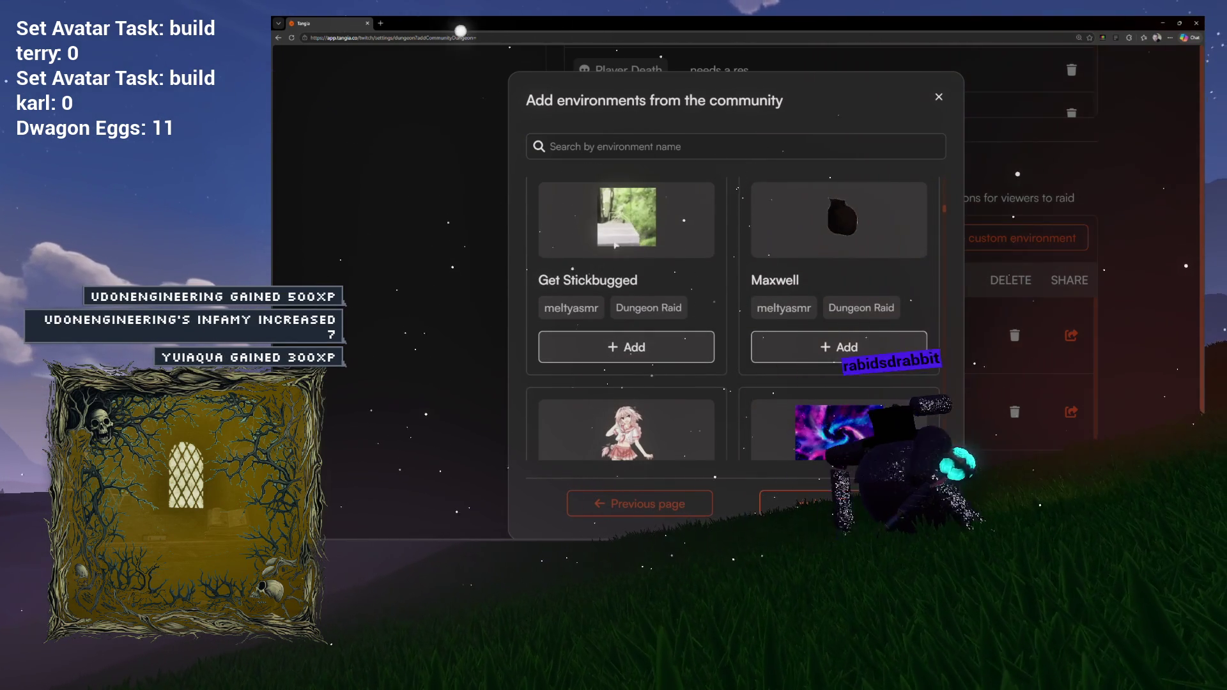
pyautogui.scroll(-1, 620, 253)
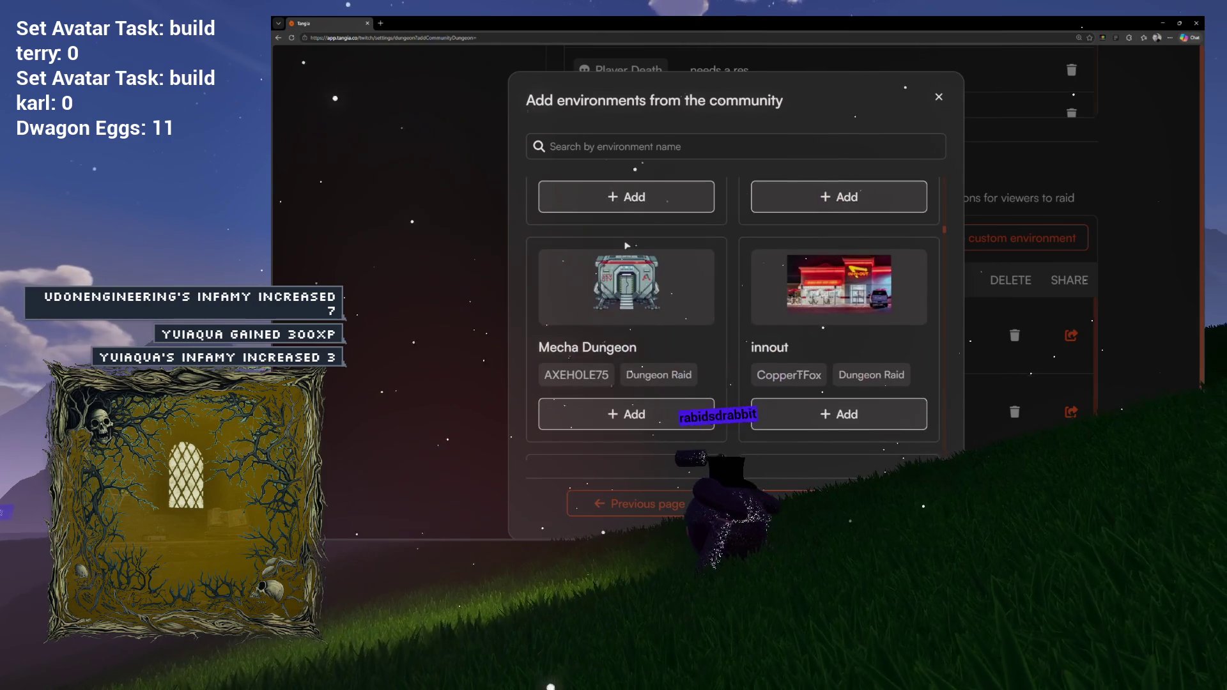
pyautogui.scroll(-3, 625, 244)
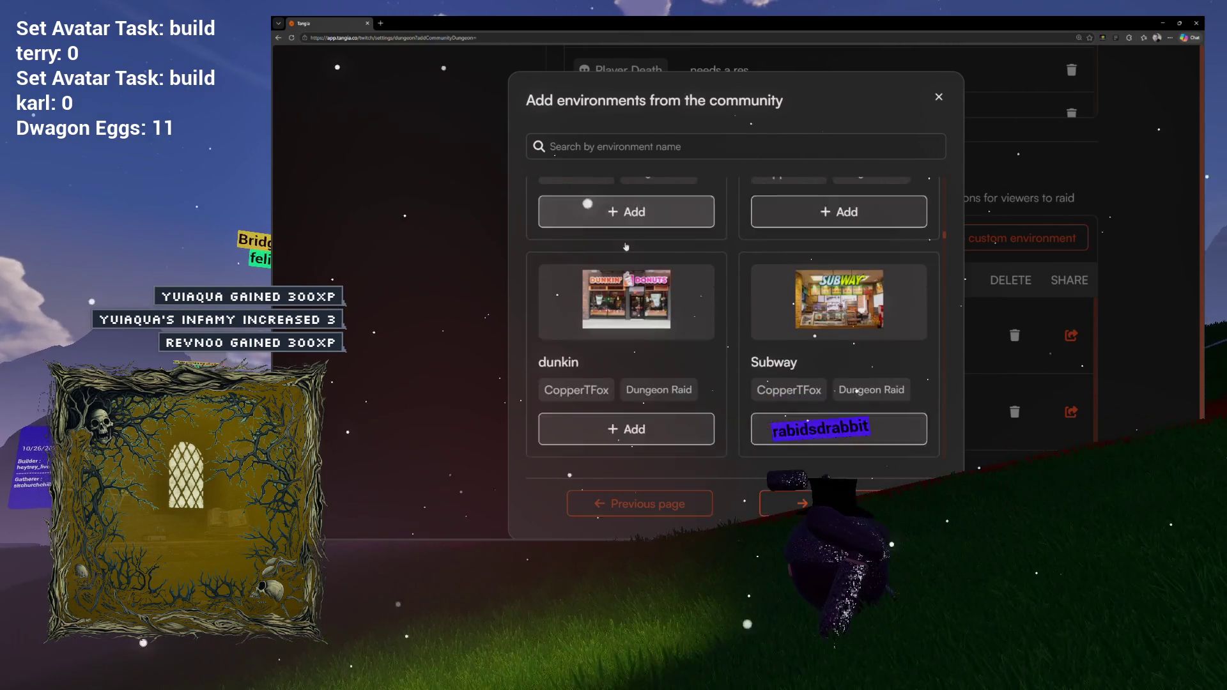
pyautogui.scroll(5, 627, 246)
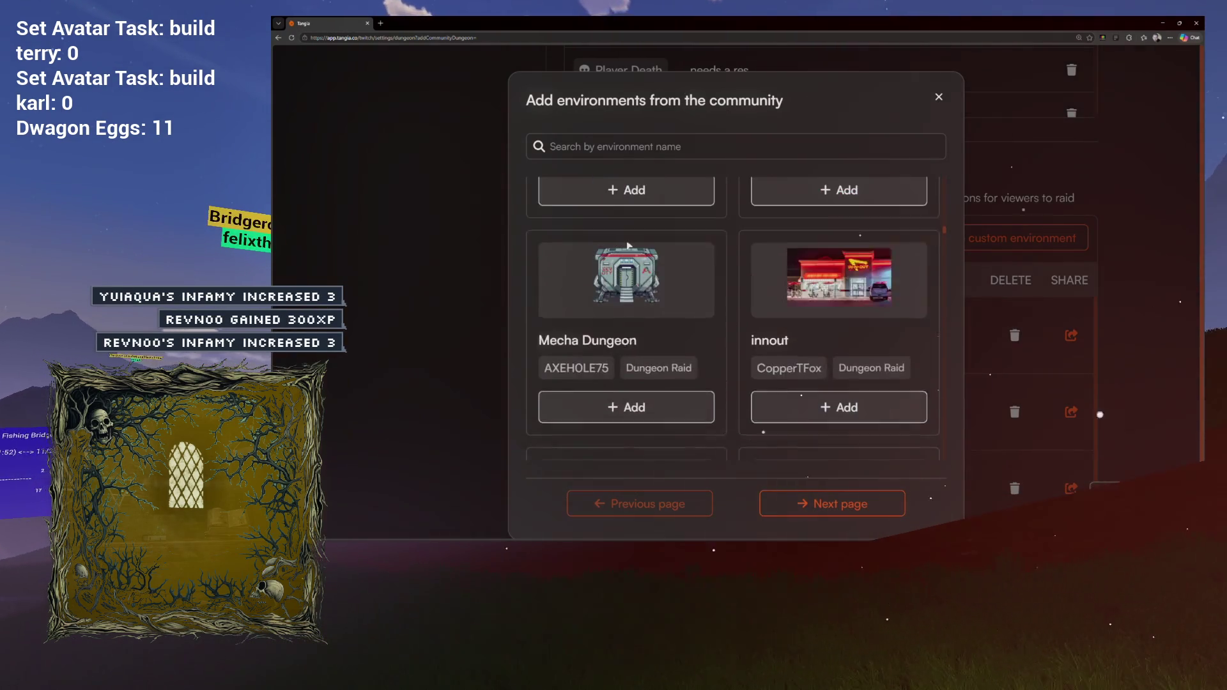
pyautogui.scroll(-1, 627, 244)
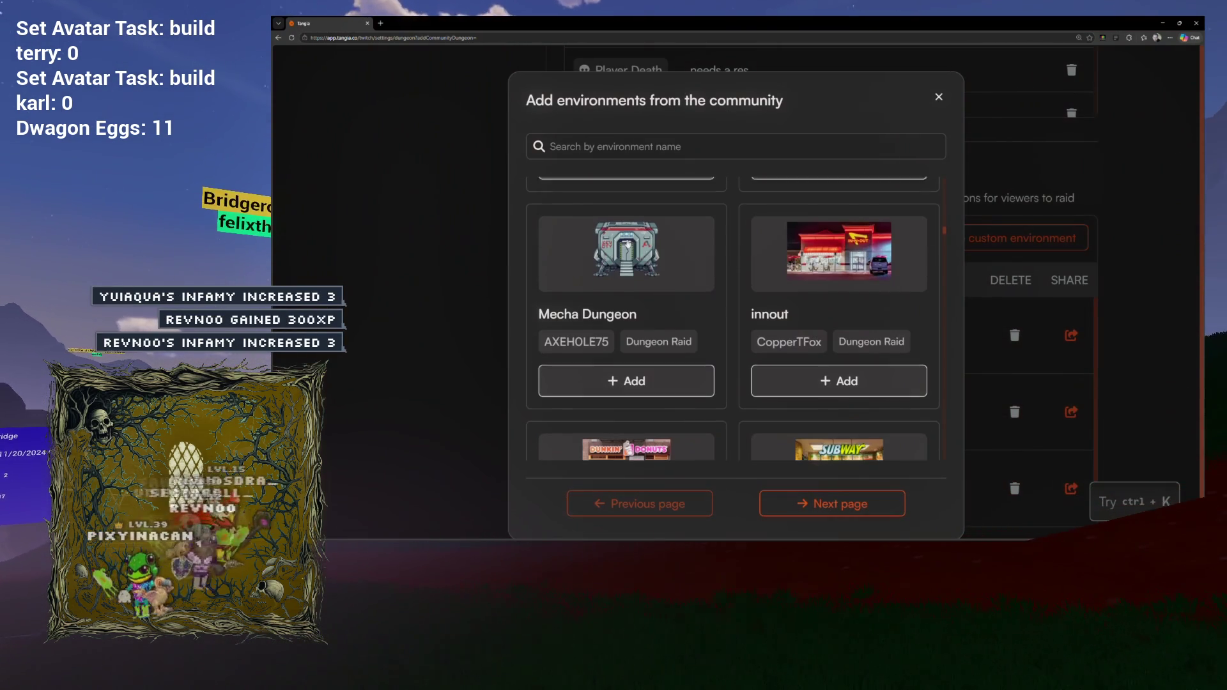
pyautogui.click(787, 377)
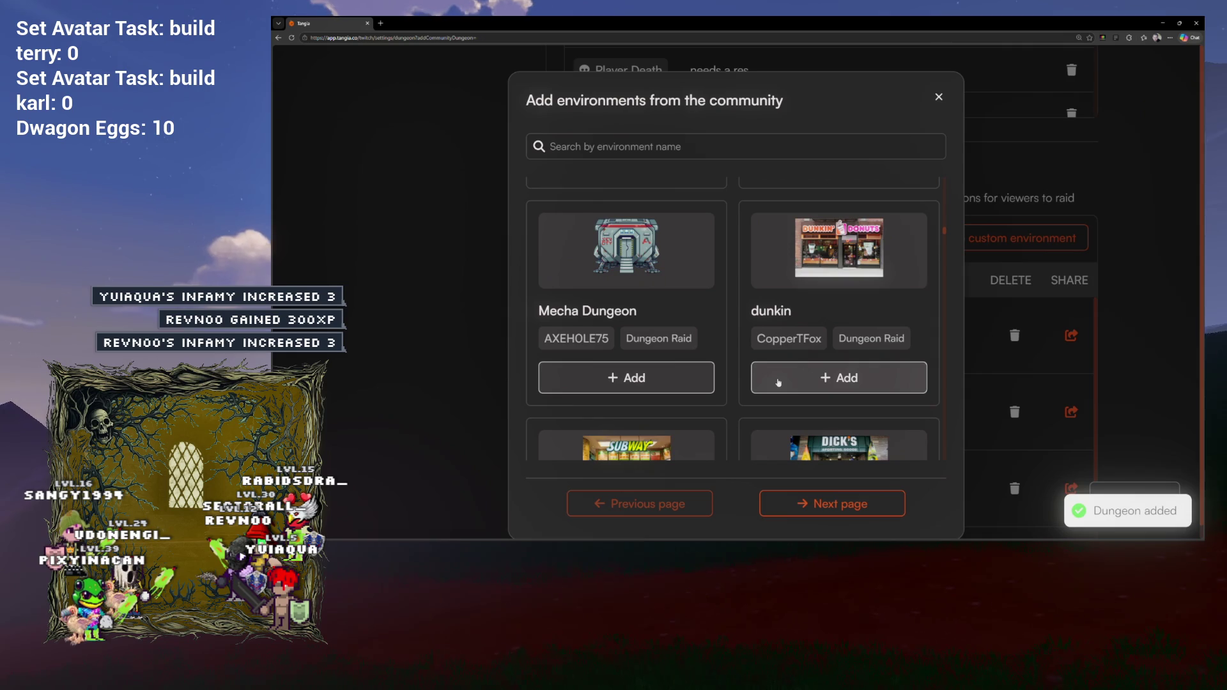
# Step: Add the dunkin, Subway, kumngo, fiveguys and other store environments to the dungeon
pyautogui.click(805, 379)
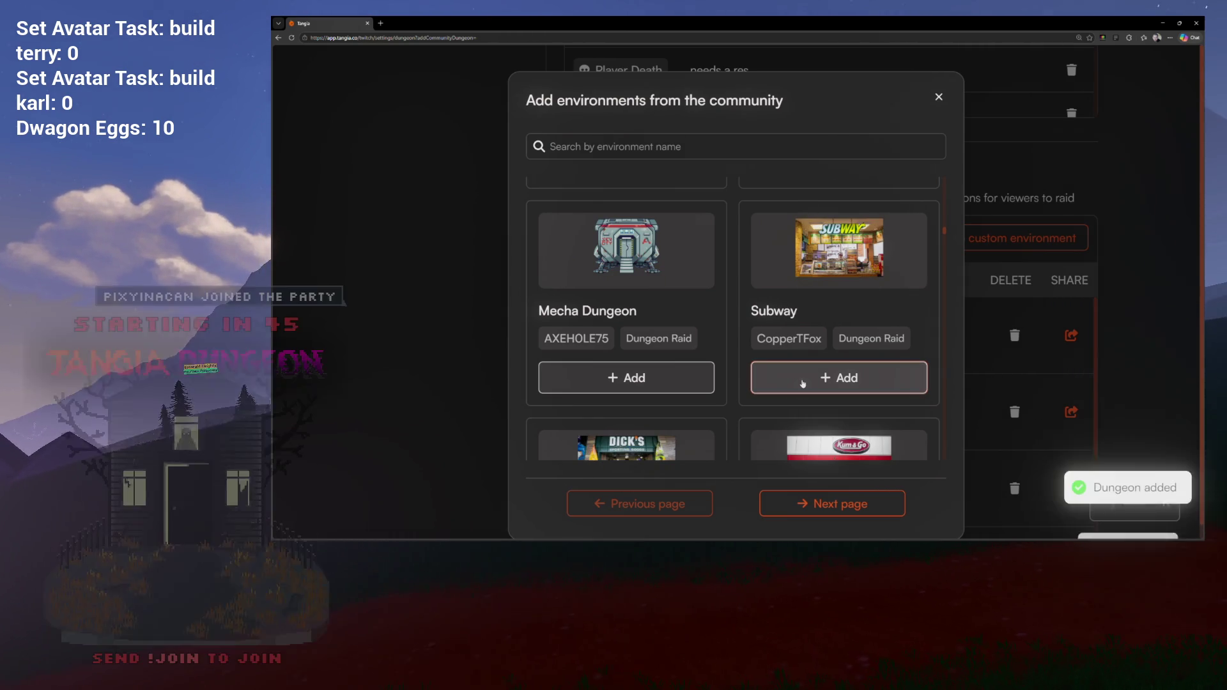
pyautogui.click(781, 383)
pyautogui.click(769, 385)
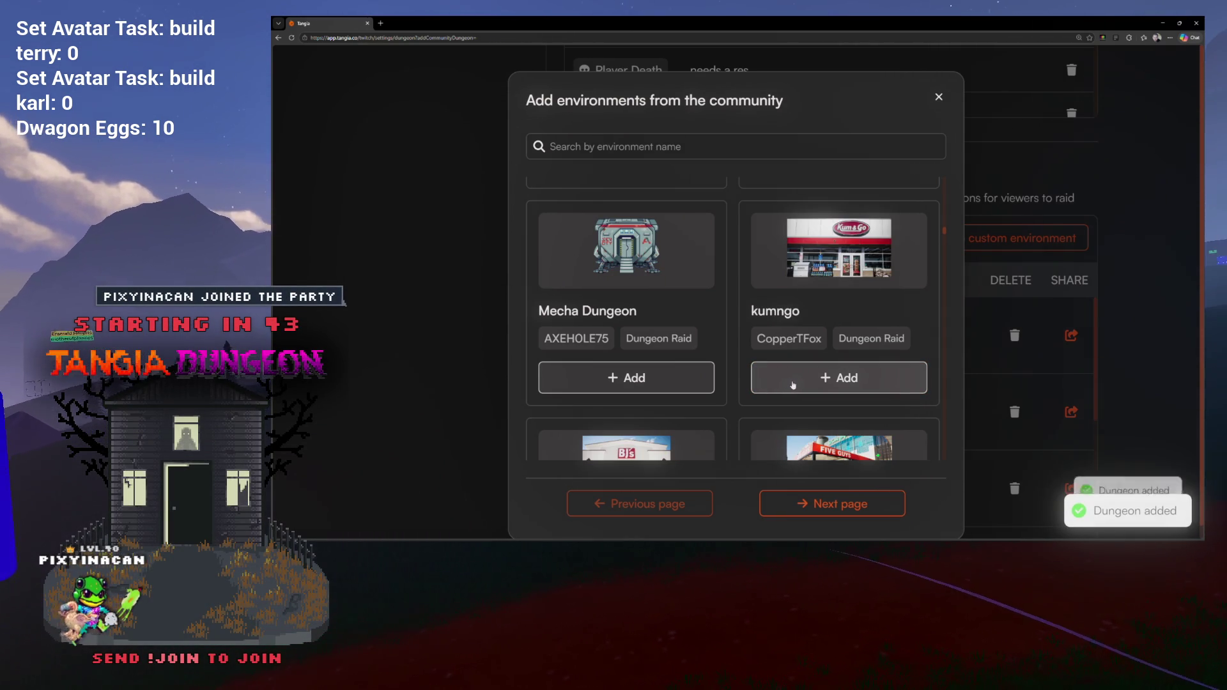
pyautogui.click(791, 386)
pyautogui.click(799, 383)
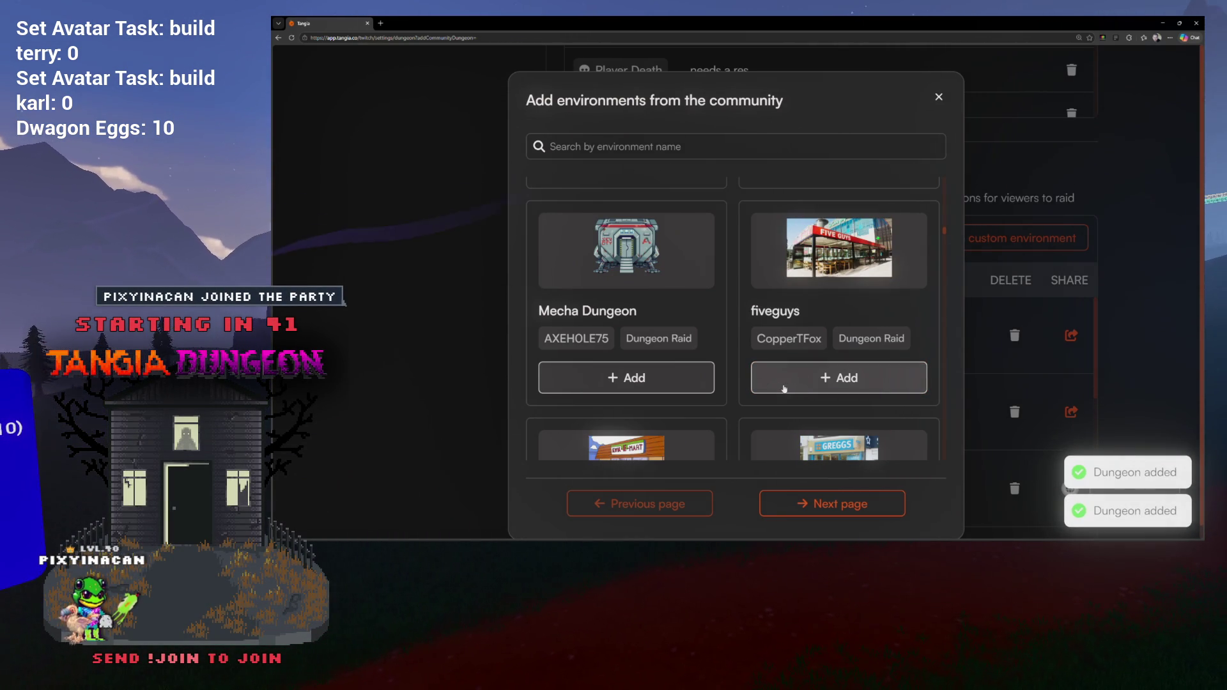
pyautogui.click(799, 378)
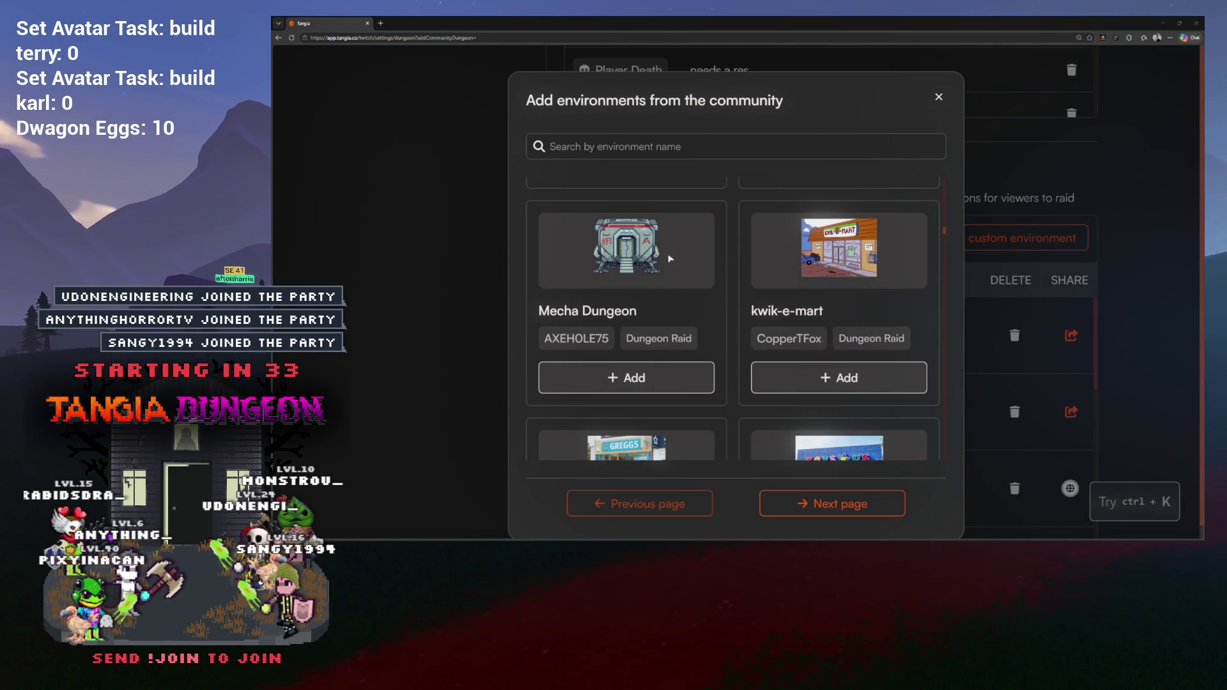
pyautogui.scroll(-2, 783, 283)
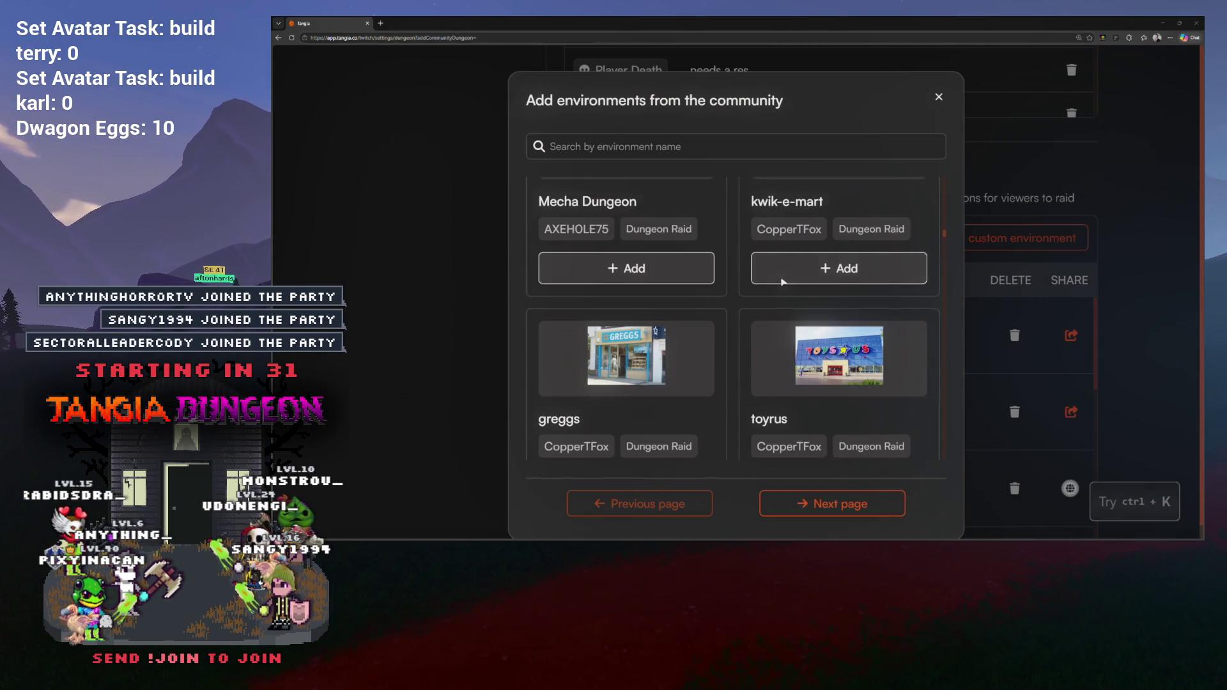
pyautogui.scroll(1, 783, 283)
pyautogui.scroll(-3, 780, 283)
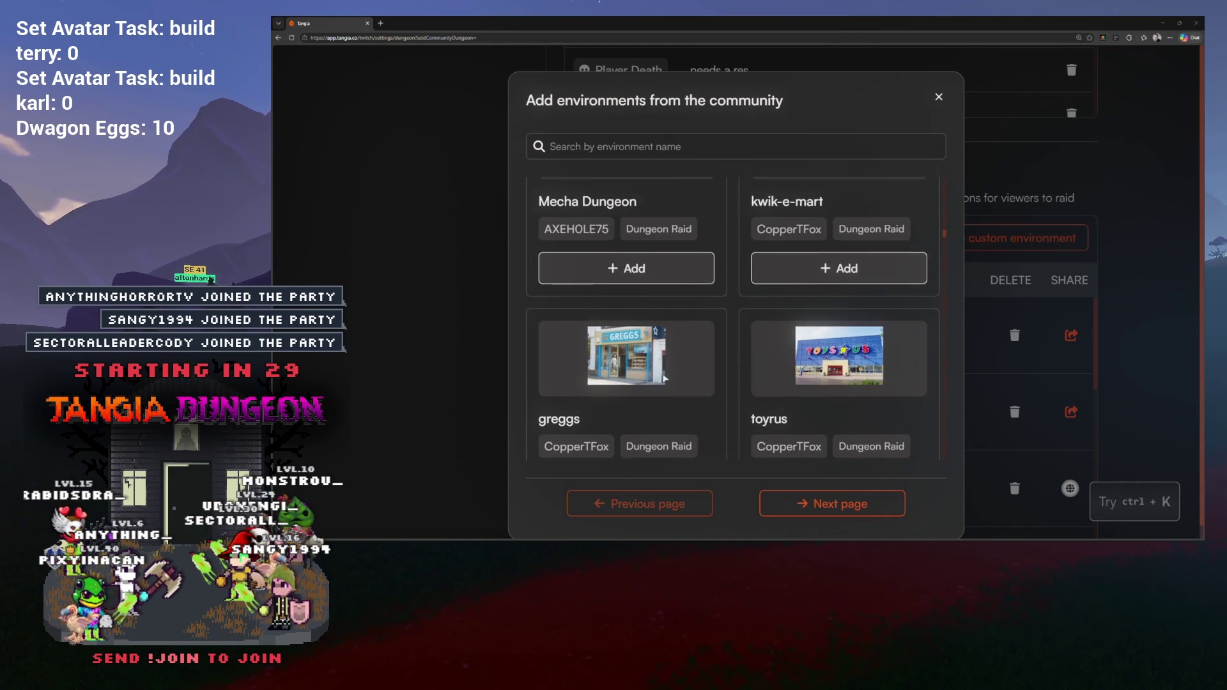
pyautogui.scroll(3, 778, 292)
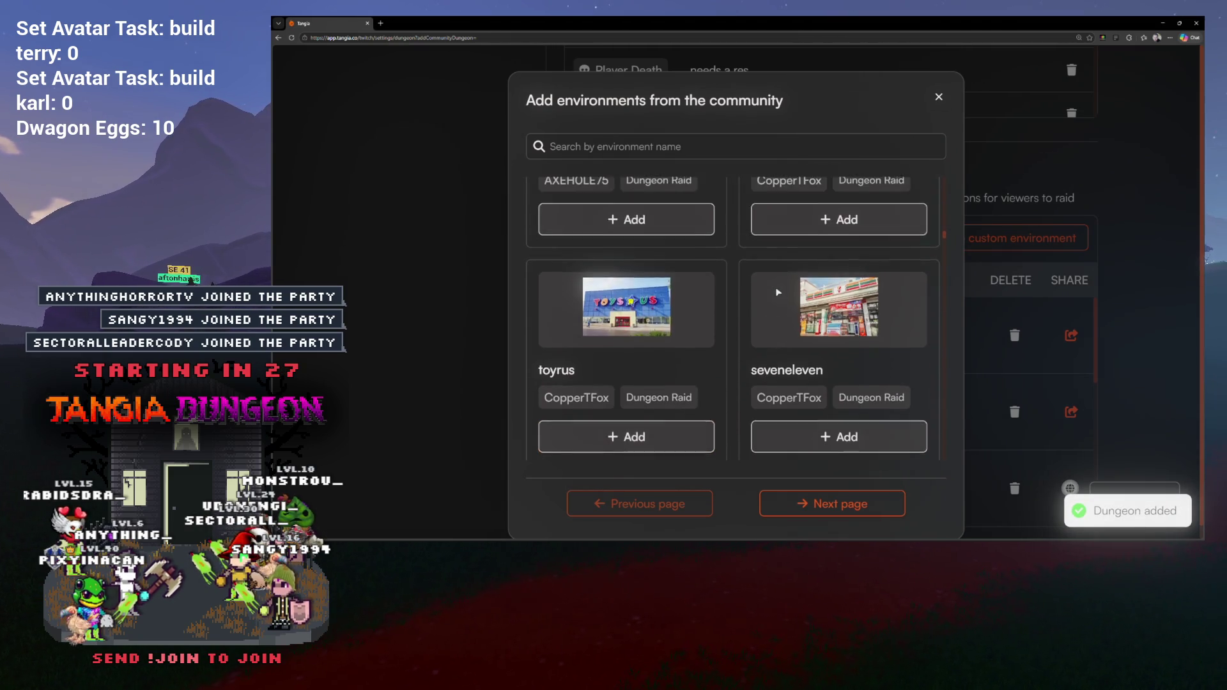
pyautogui.scroll(-2, 628, 391)
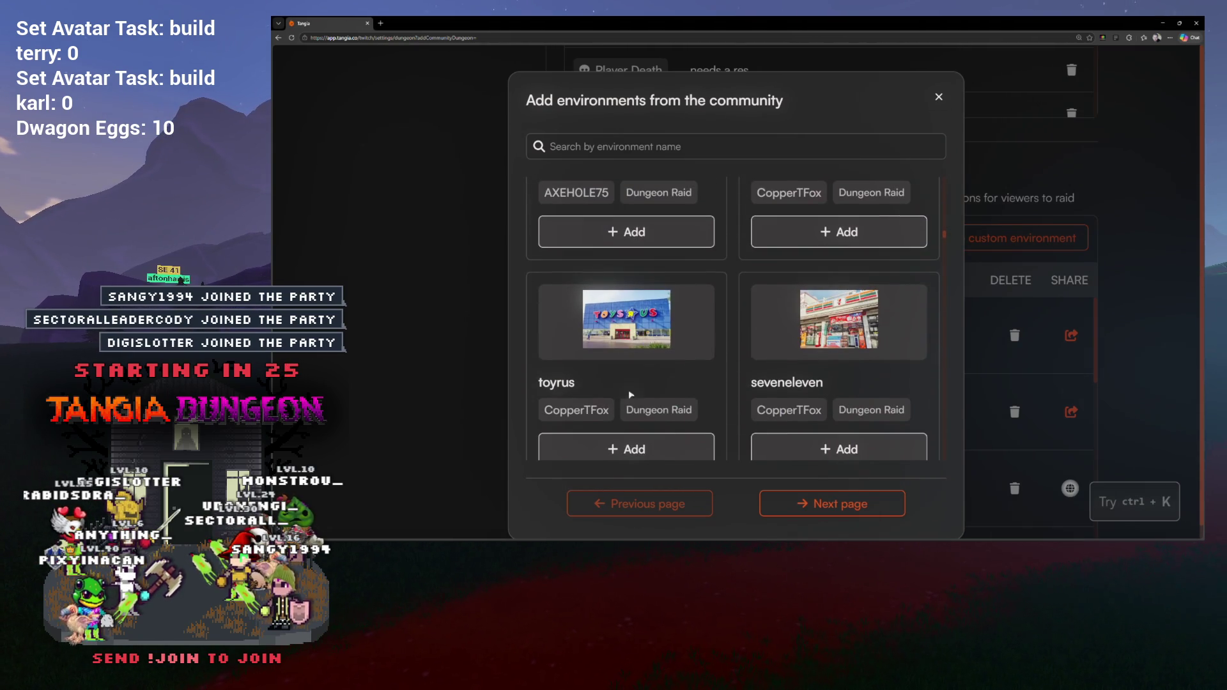
pyautogui.scroll(-1, 665, 409)
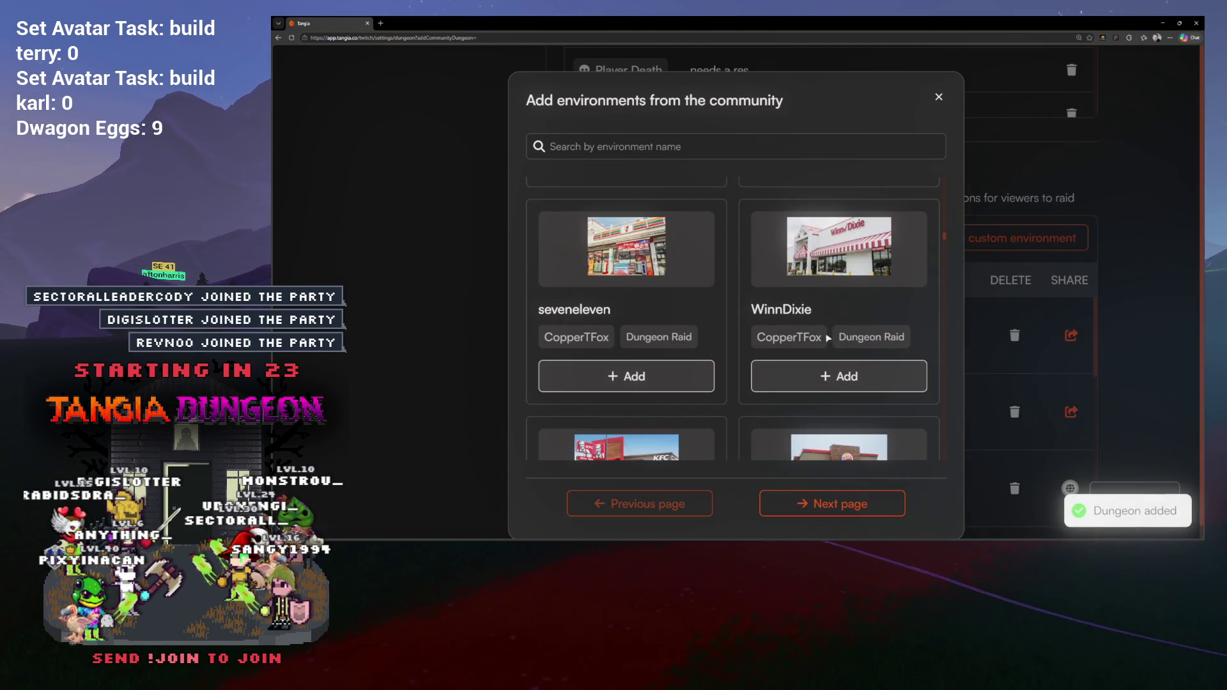
# Step: Add the seveneleven, KFC and Burger King environments to the dungeon
pyautogui.click(691, 387)
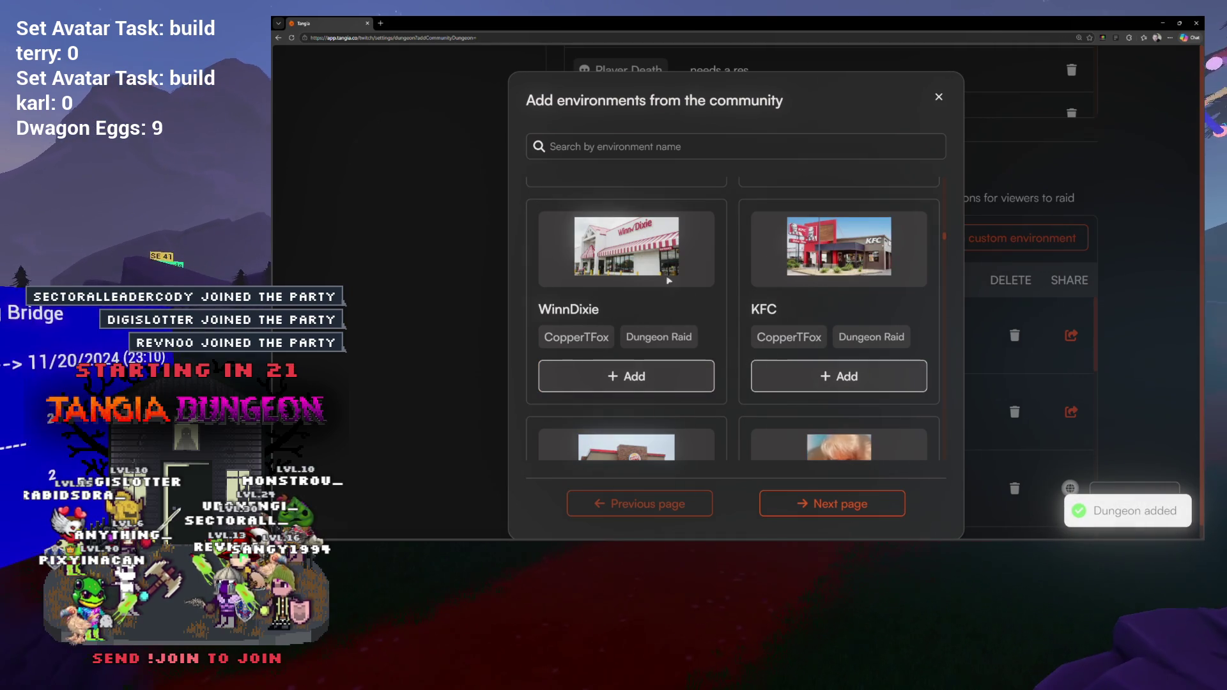
pyautogui.scroll(-1, 734, 319)
pyautogui.click(754, 305)
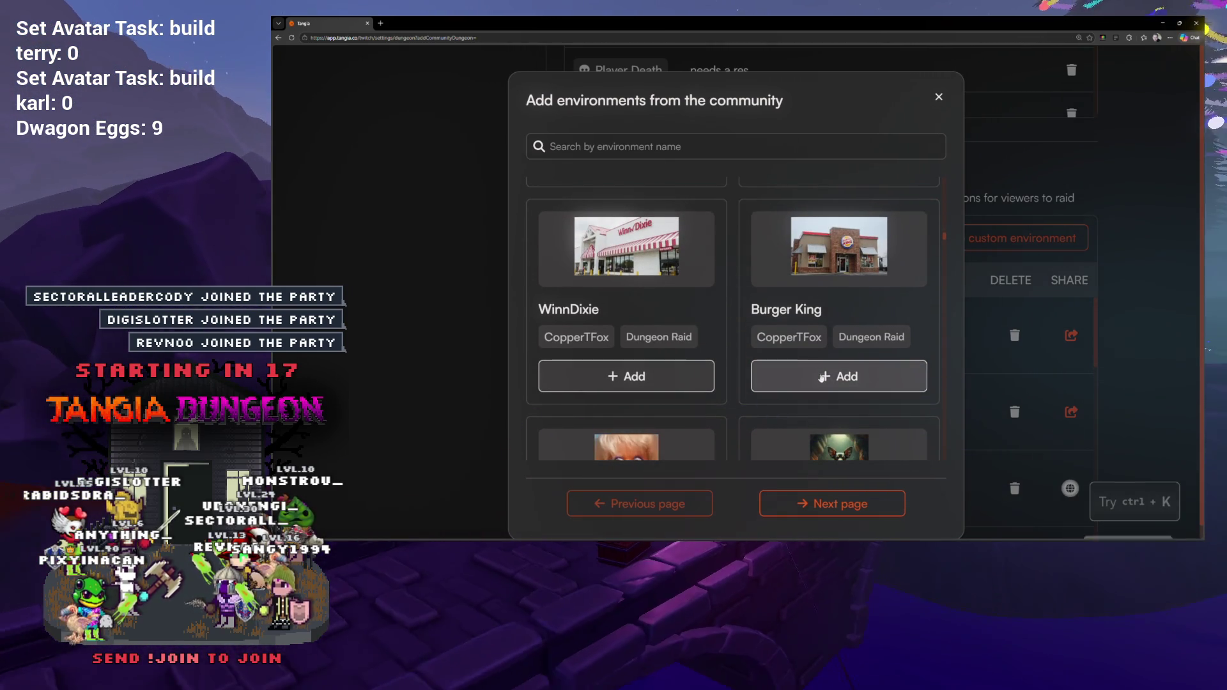
pyautogui.scroll(-1, 770, 313)
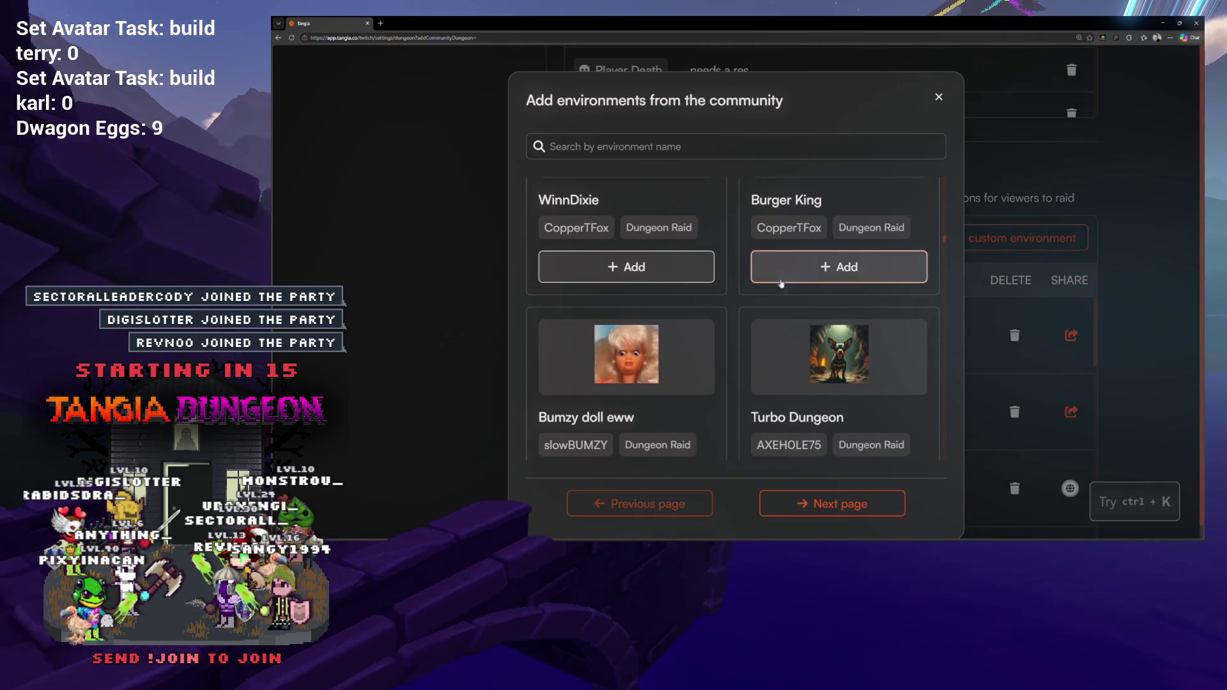
pyautogui.click(791, 268)
# Step: Add the Tanglewood, willow street and Camp Woodwind environments further down the catalog
pyautogui.scroll(-1, 745, 309)
pyautogui.scroll(3, 745, 307)
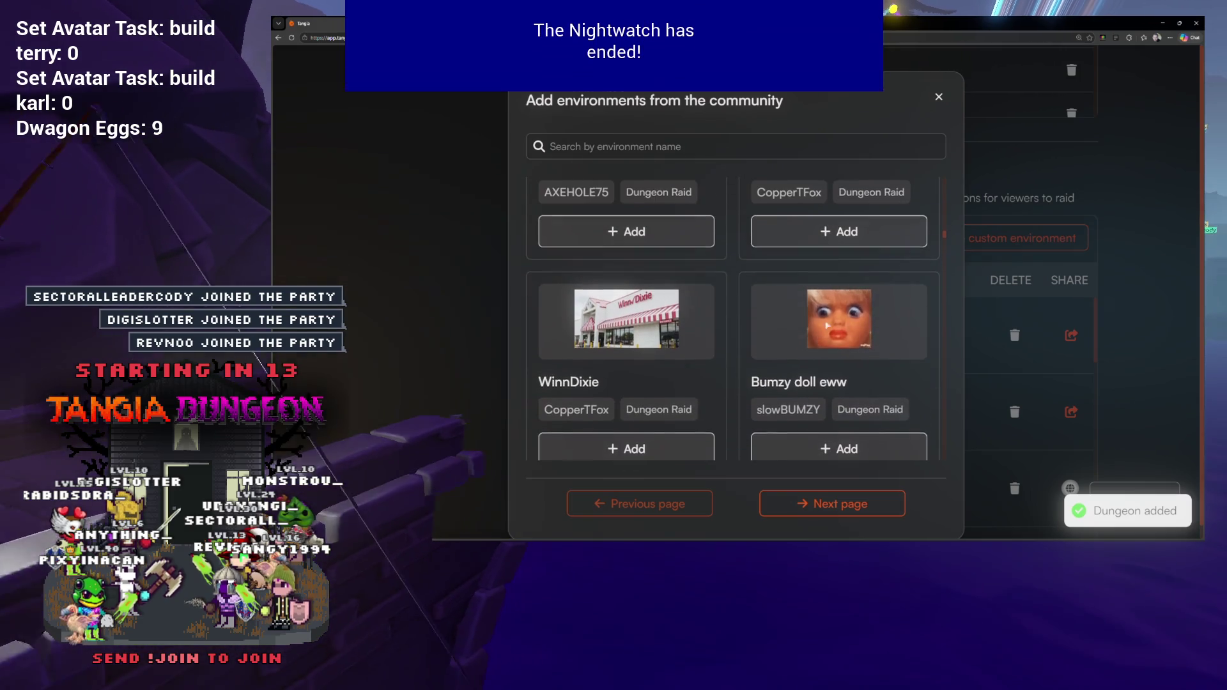
pyautogui.scroll(-1, 831, 268)
pyautogui.scroll(-3, 735, 268)
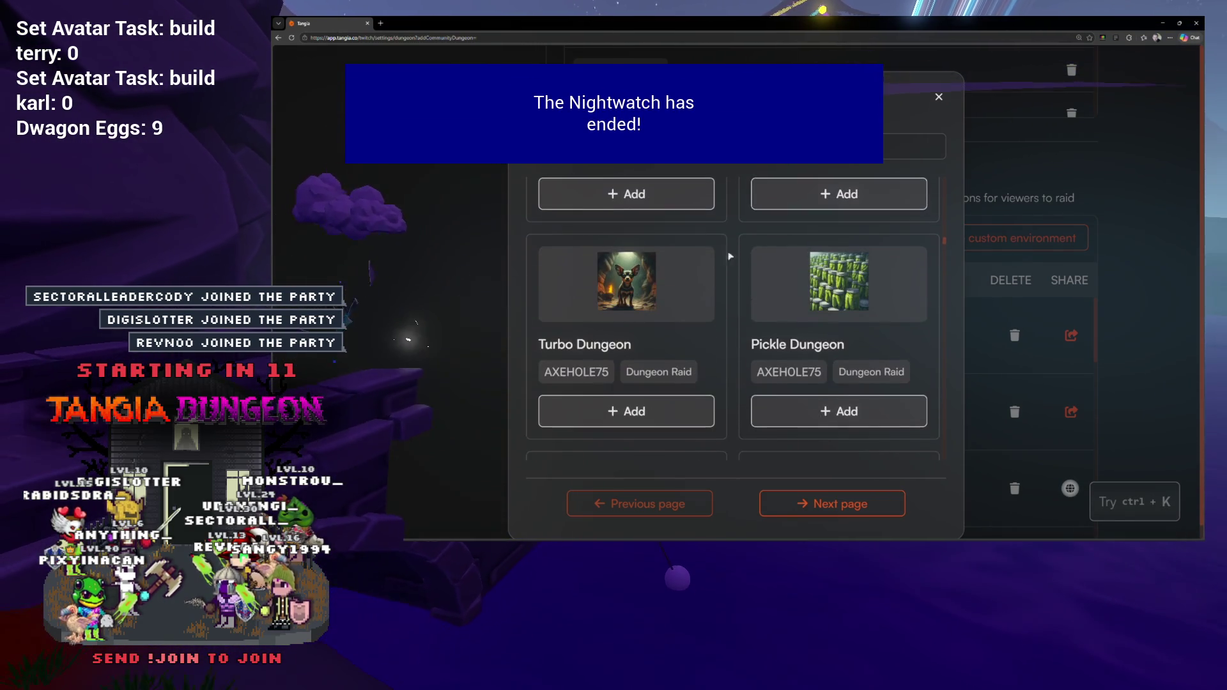
pyautogui.scroll(-3, 701, 261)
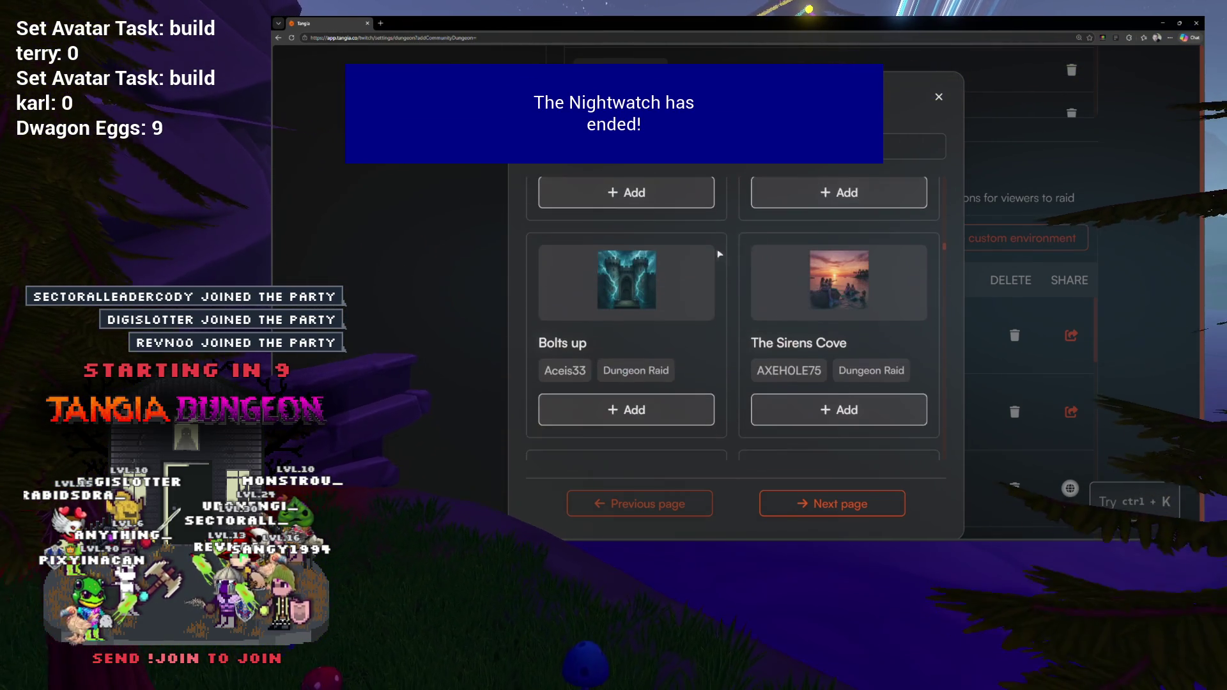
pyautogui.scroll(-5, 690, 256)
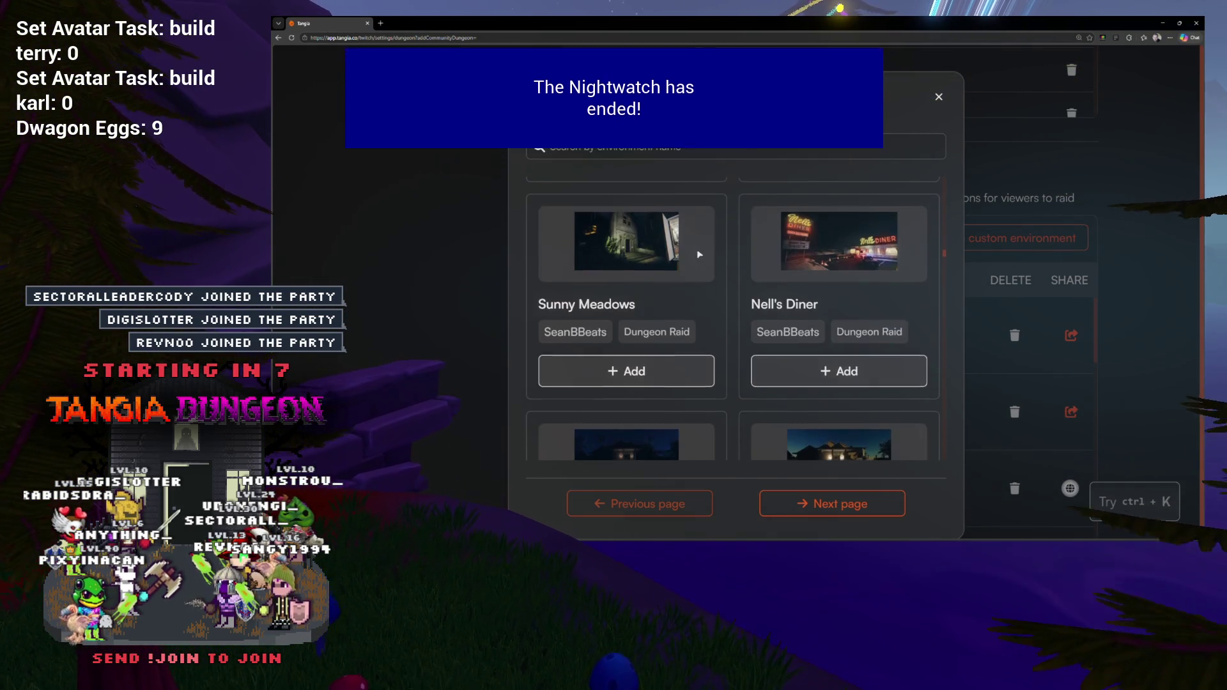
pyautogui.scroll(-1, 699, 254)
pyautogui.scroll(1, 700, 253)
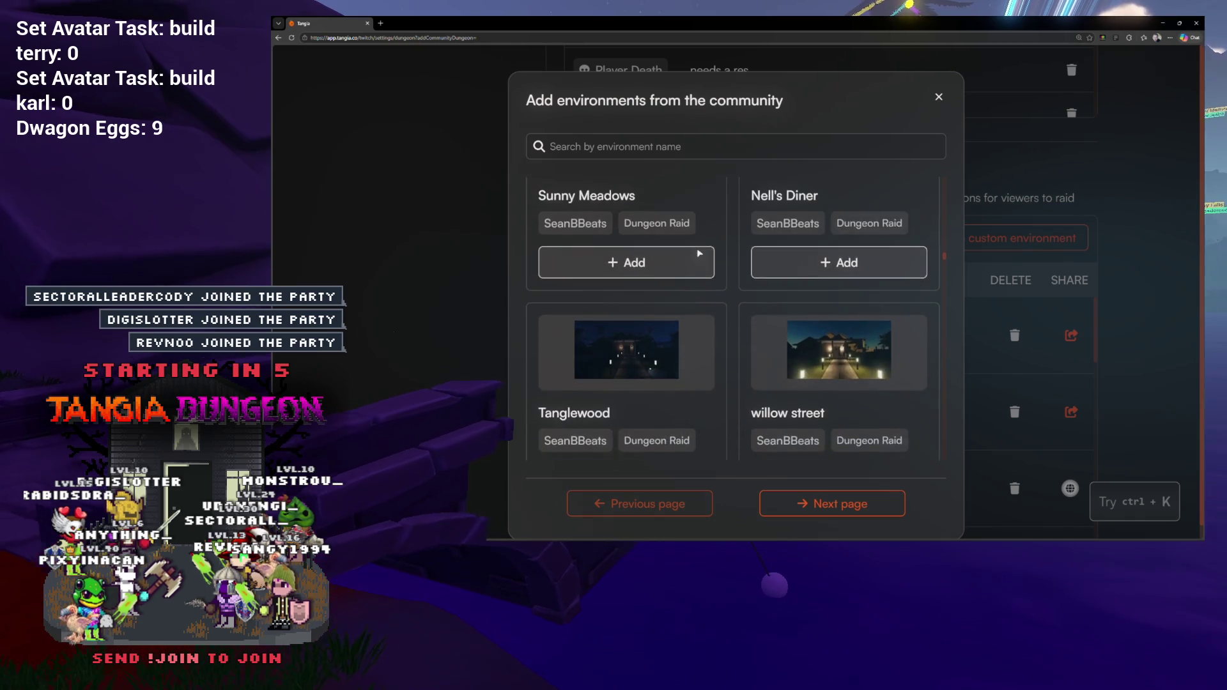
pyautogui.scroll(-1, 641, 289)
pyautogui.click(667, 378)
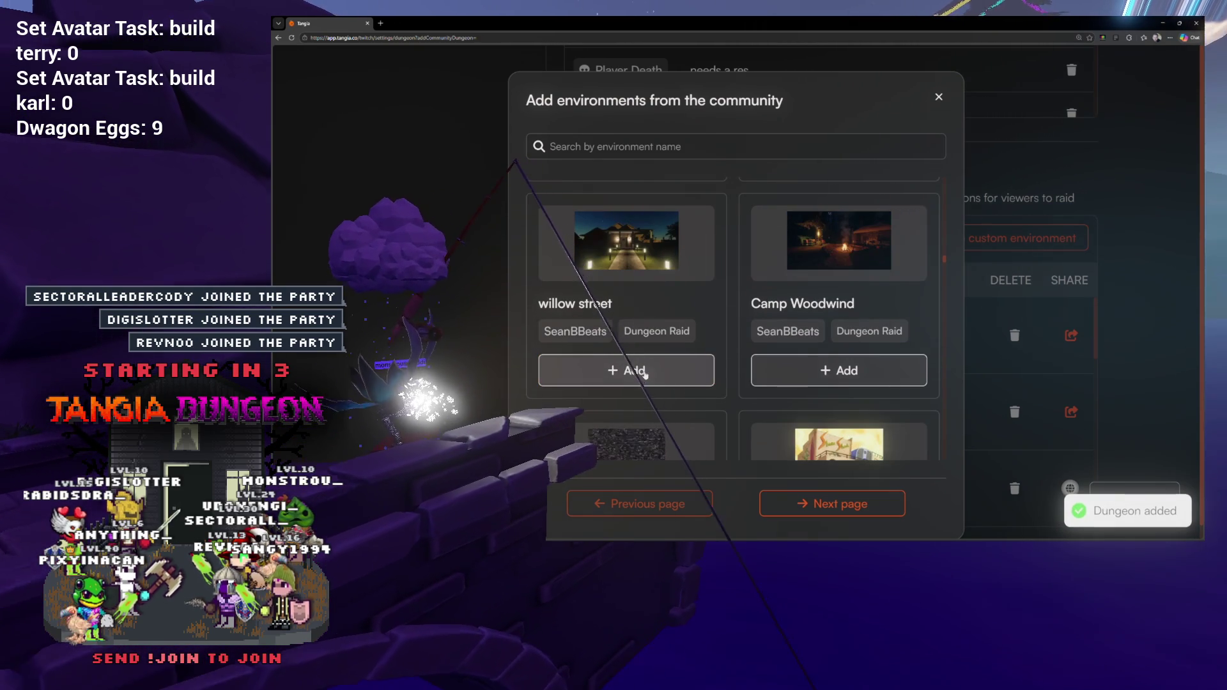
pyautogui.click(657, 370)
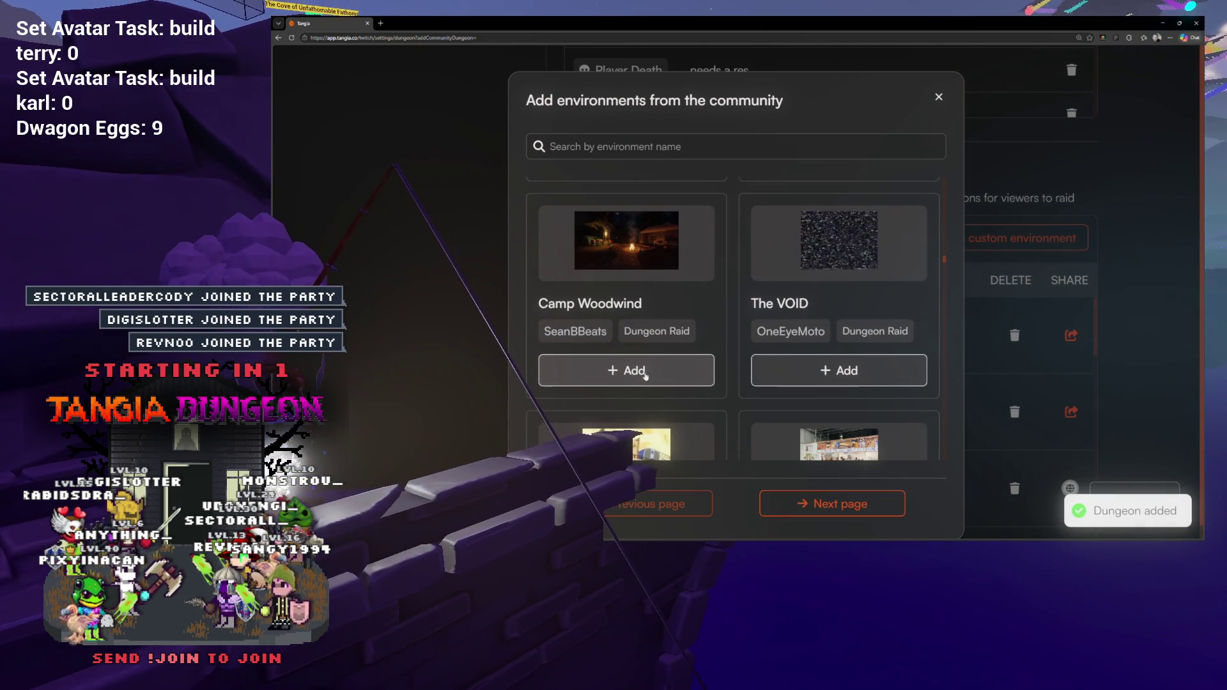
pyautogui.click(664, 376)
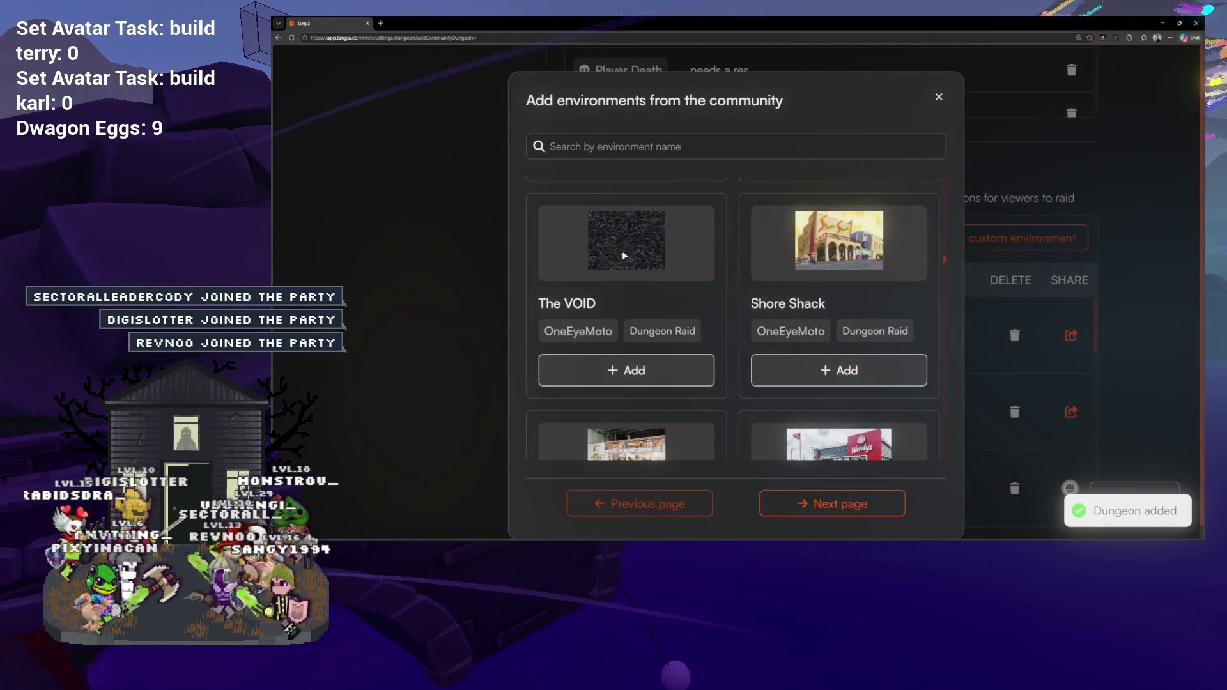
# Step: Locate the Dispensary environment and add it to the dungeon
pyautogui.scroll(-1, 734, 266)
pyautogui.scroll(-1, 734, 260)
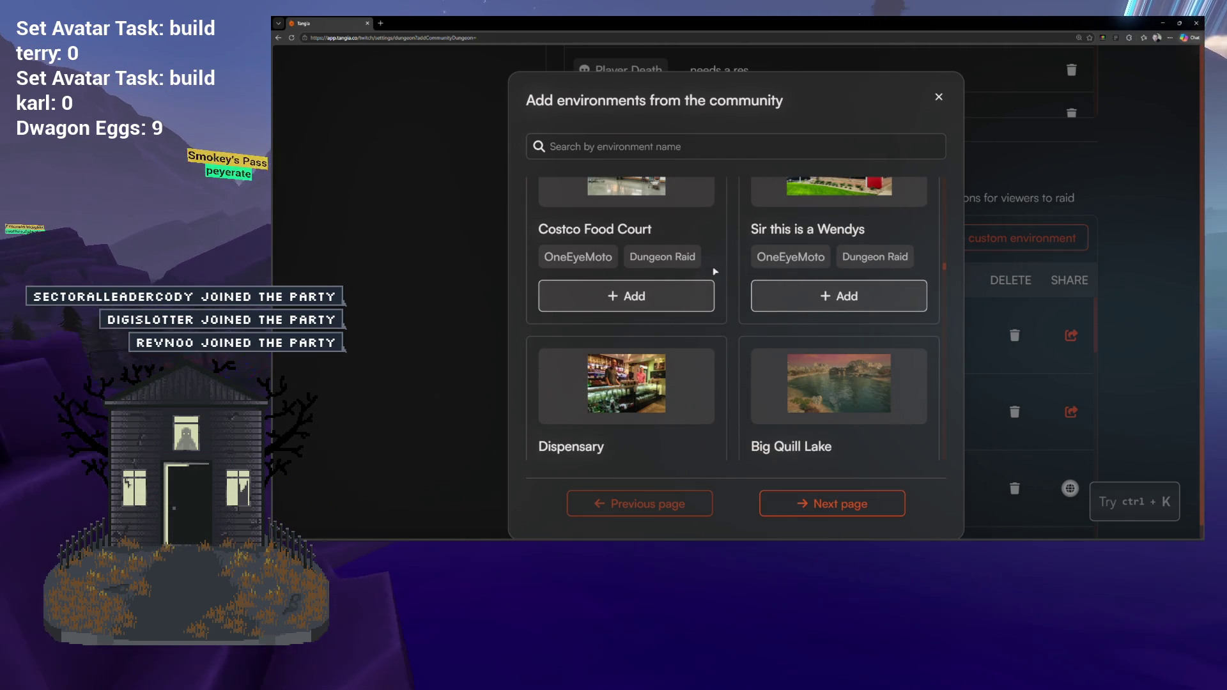
pyautogui.scroll(1, 776, 259)
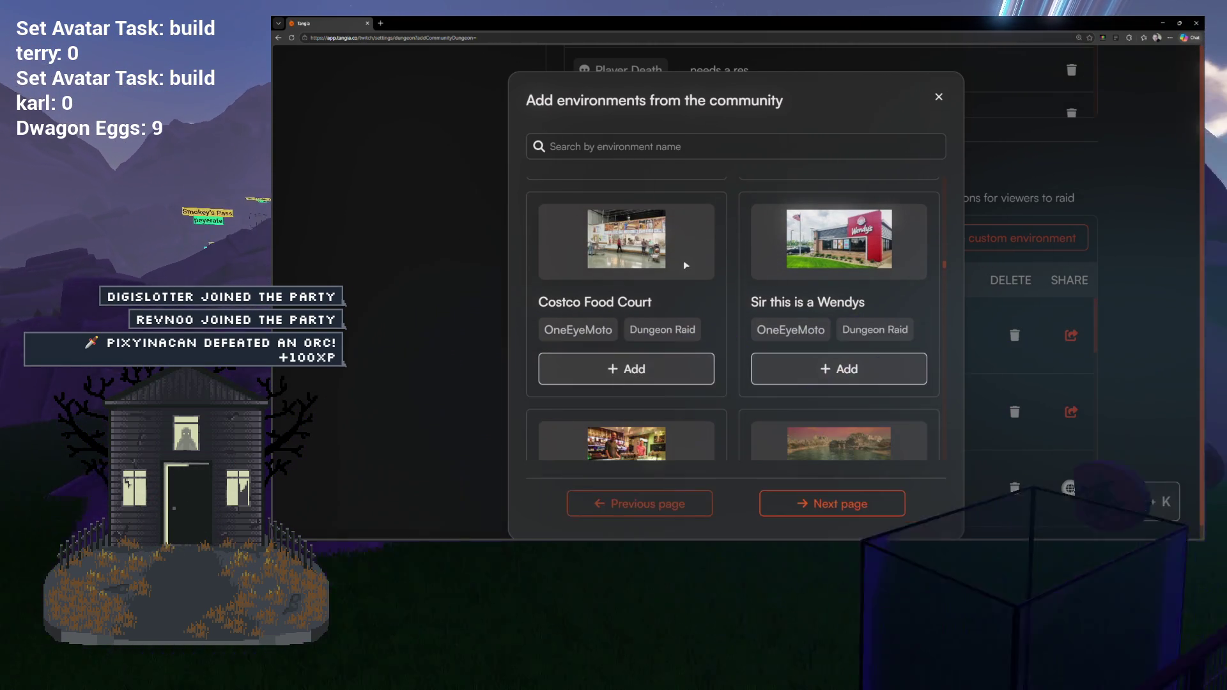
pyautogui.scroll(-2, 697, 261)
pyautogui.scroll(2, 699, 262)
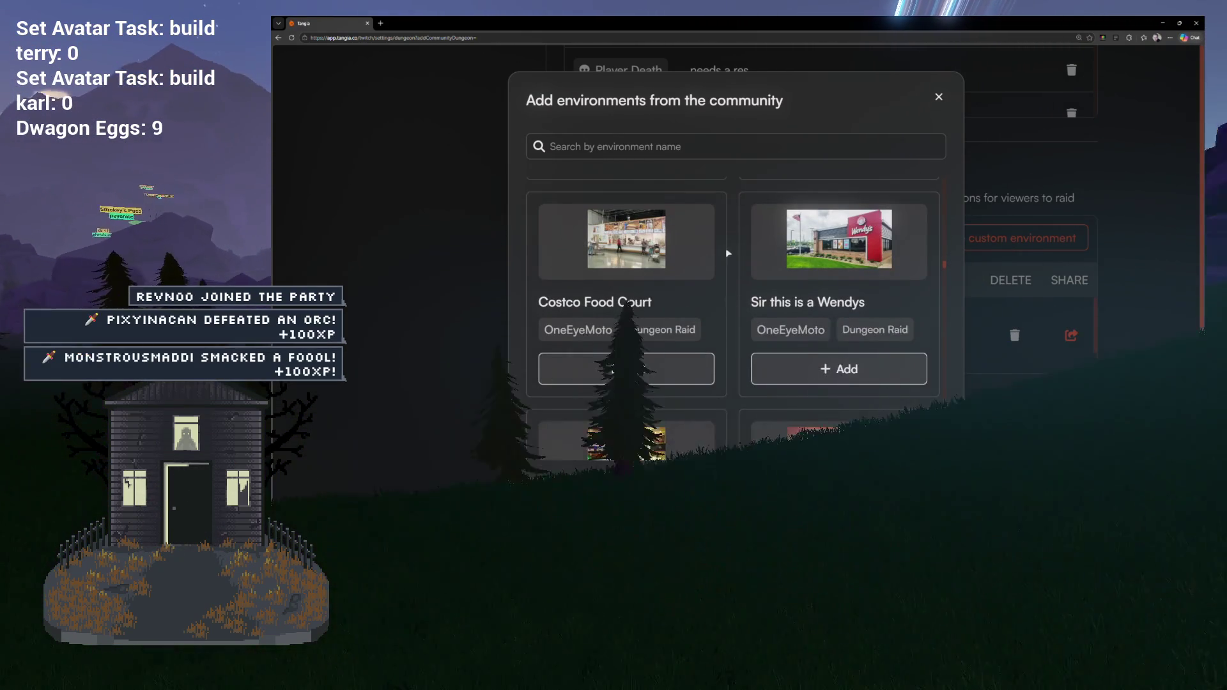
pyautogui.scroll(-1, 767, 253)
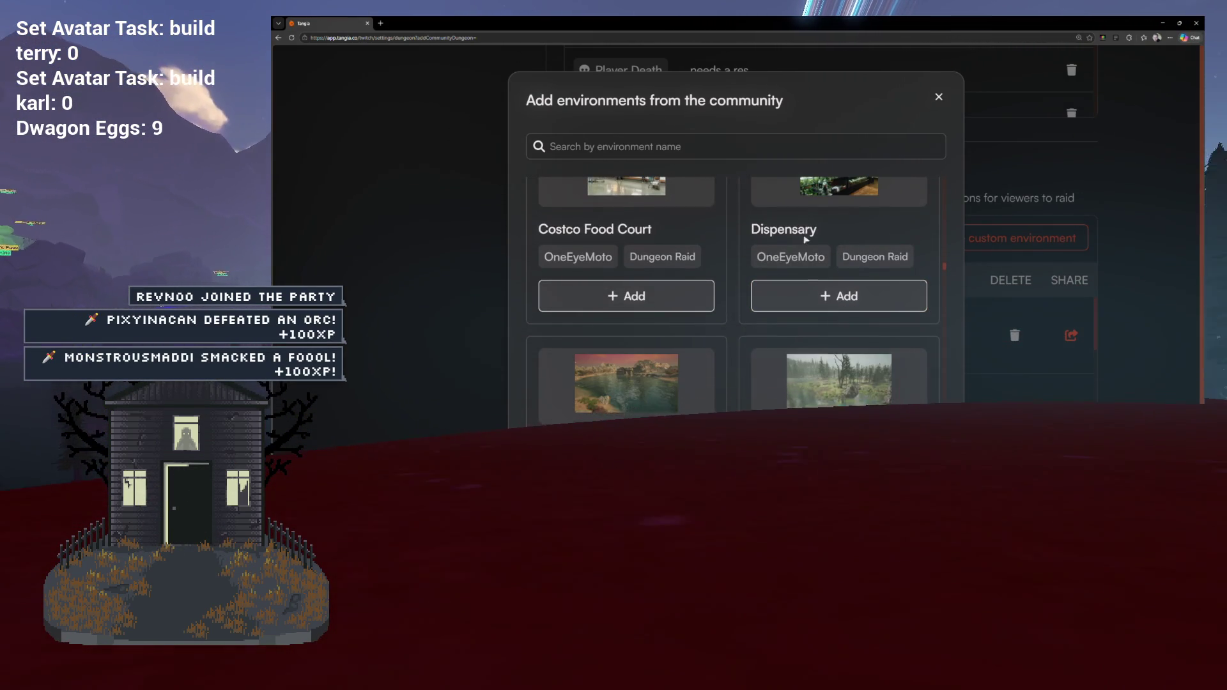
pyautogui.scroll(-2, 804, 234)
pyautogui.scroll(3, 718, 266)
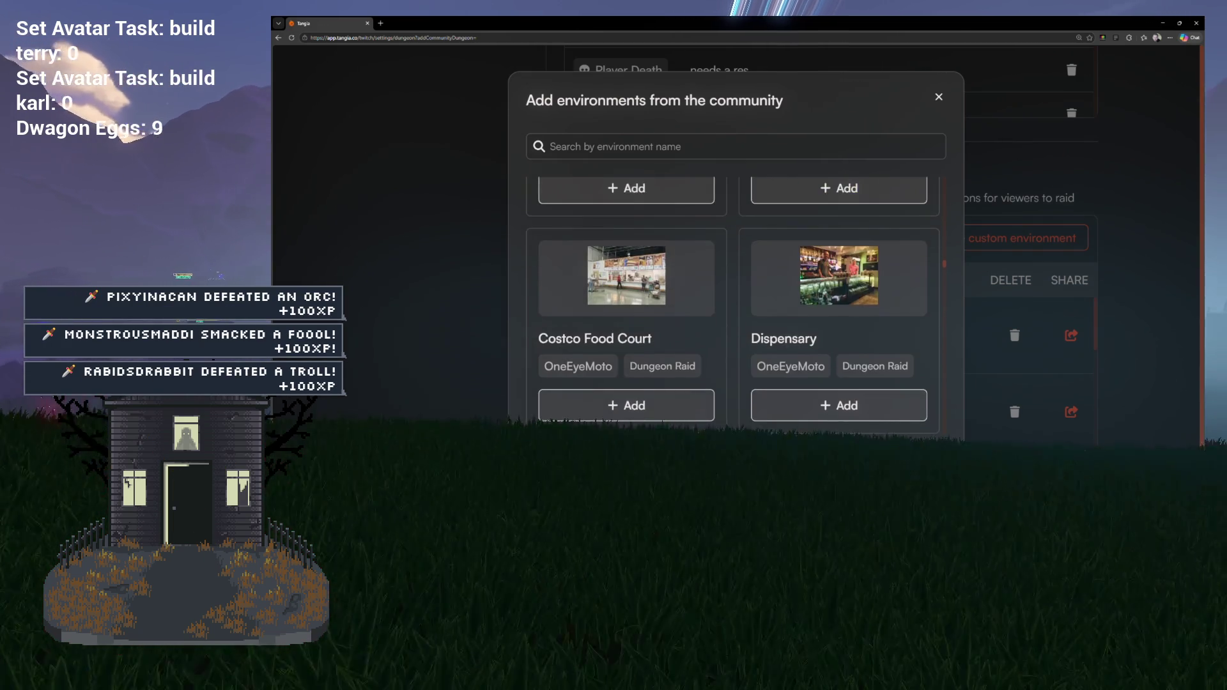
pyautogui.click(839, 405)
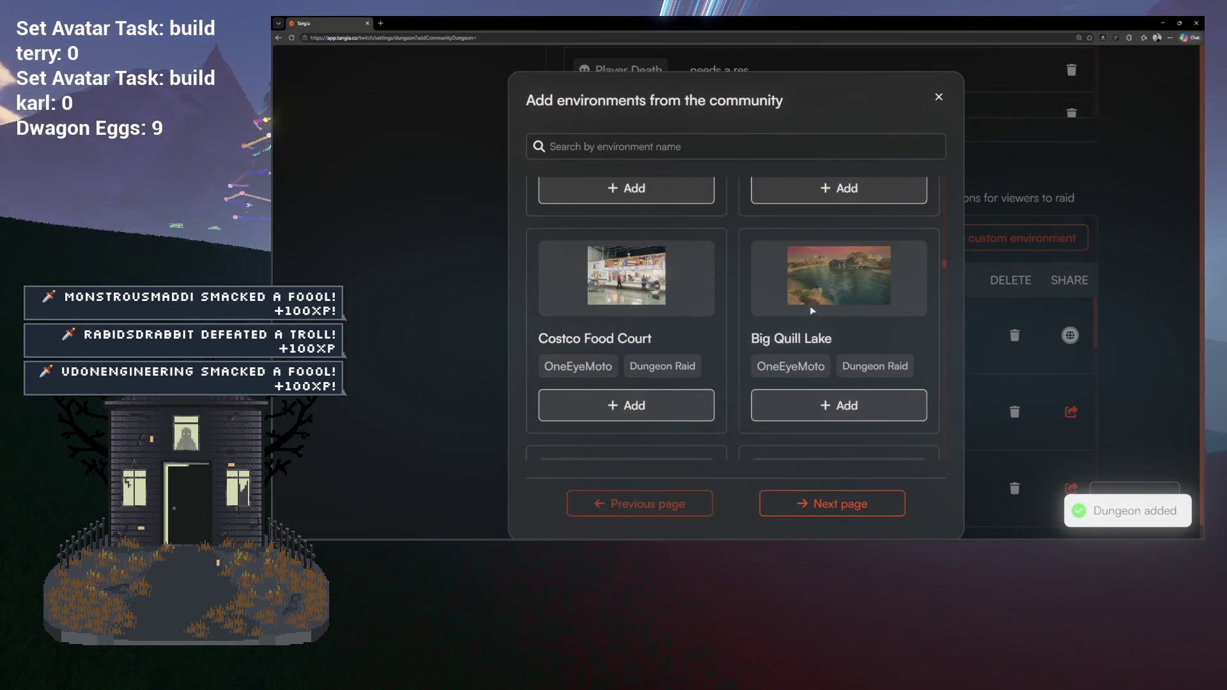
pyautogui.scroll(-3, 799, 294)
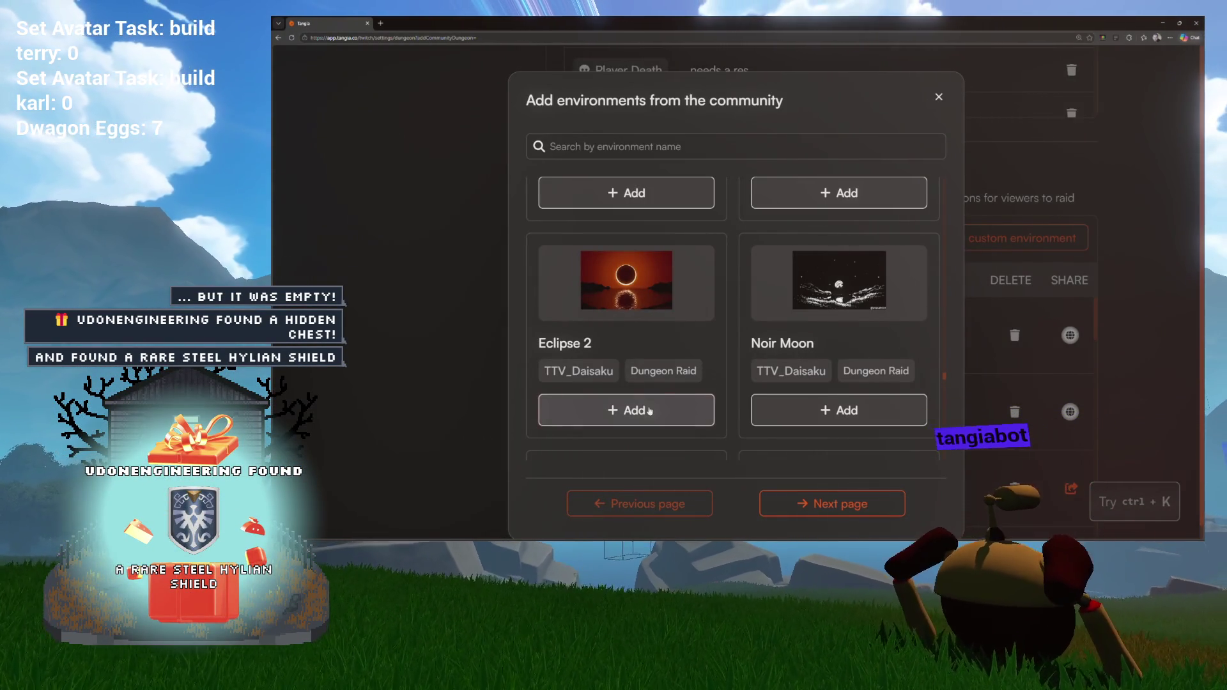
# Step: Scroll back up the catalog and add the blackhole environment to the dungeon
pyautogui.scroll(4, 720, 319)
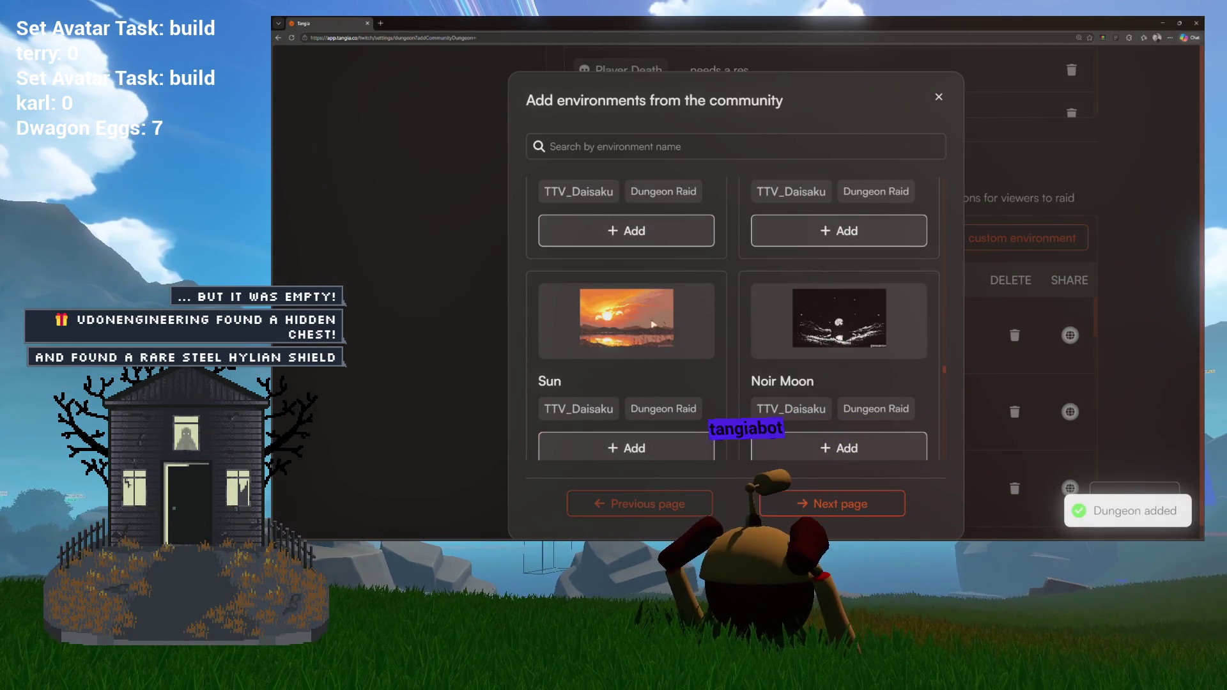
pyautogui.scroll(5, 695, 320)
pyautogui.scroll(-1, 596, 330)
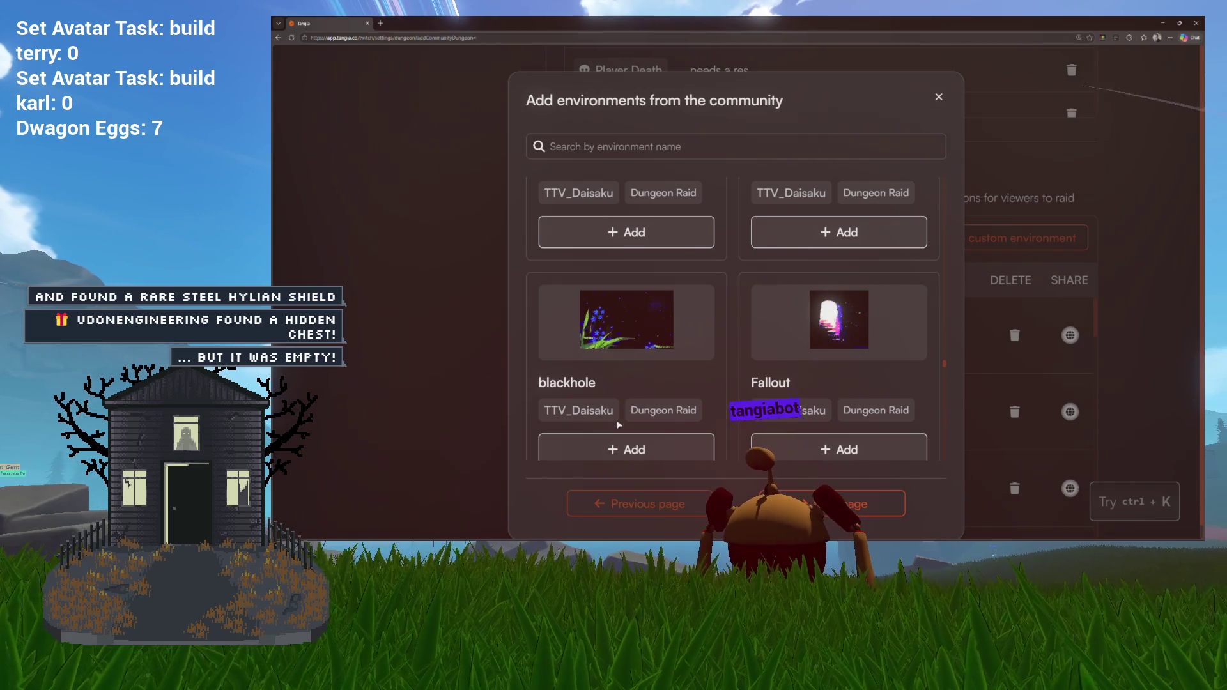
pyautogui.click(628, 446)
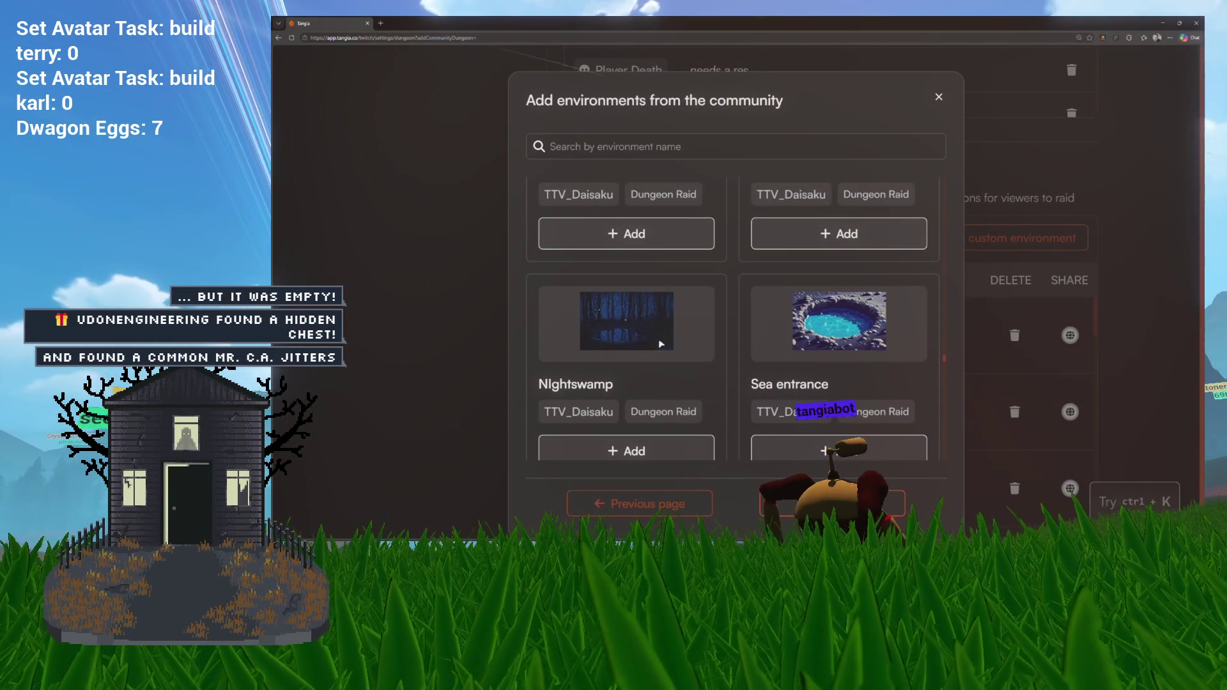
pyautogui.hotkey('ctrl', '+')
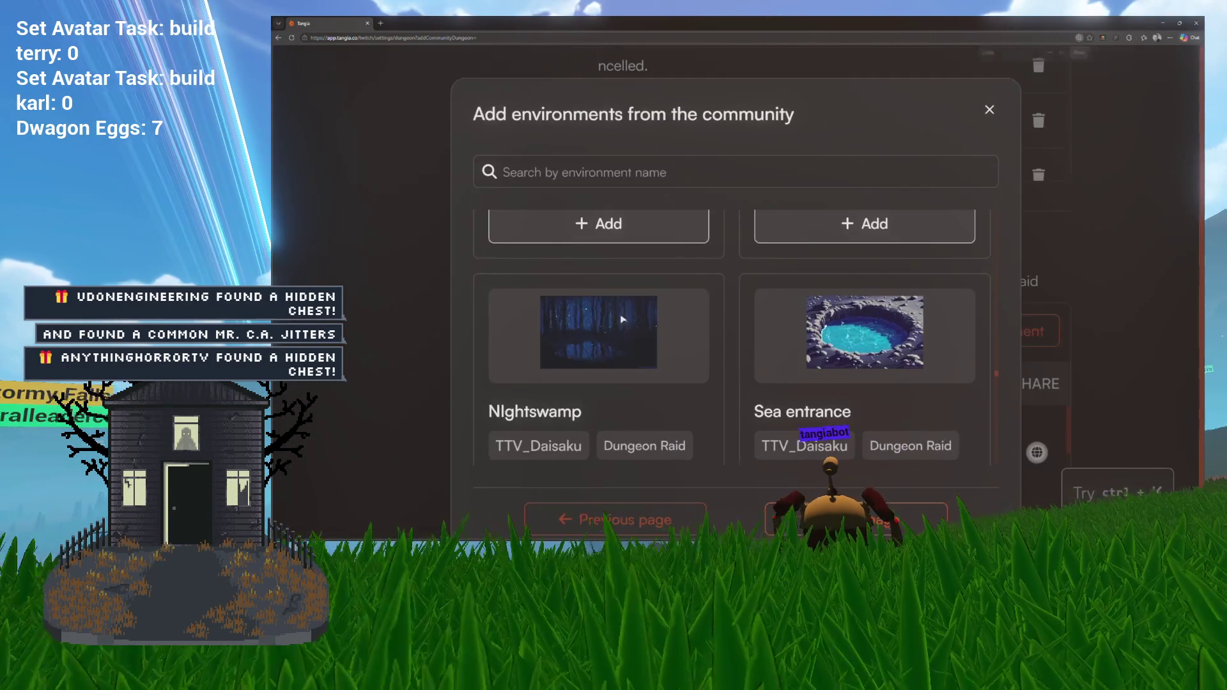
pyautogui.scroll(-2, 594, 326)
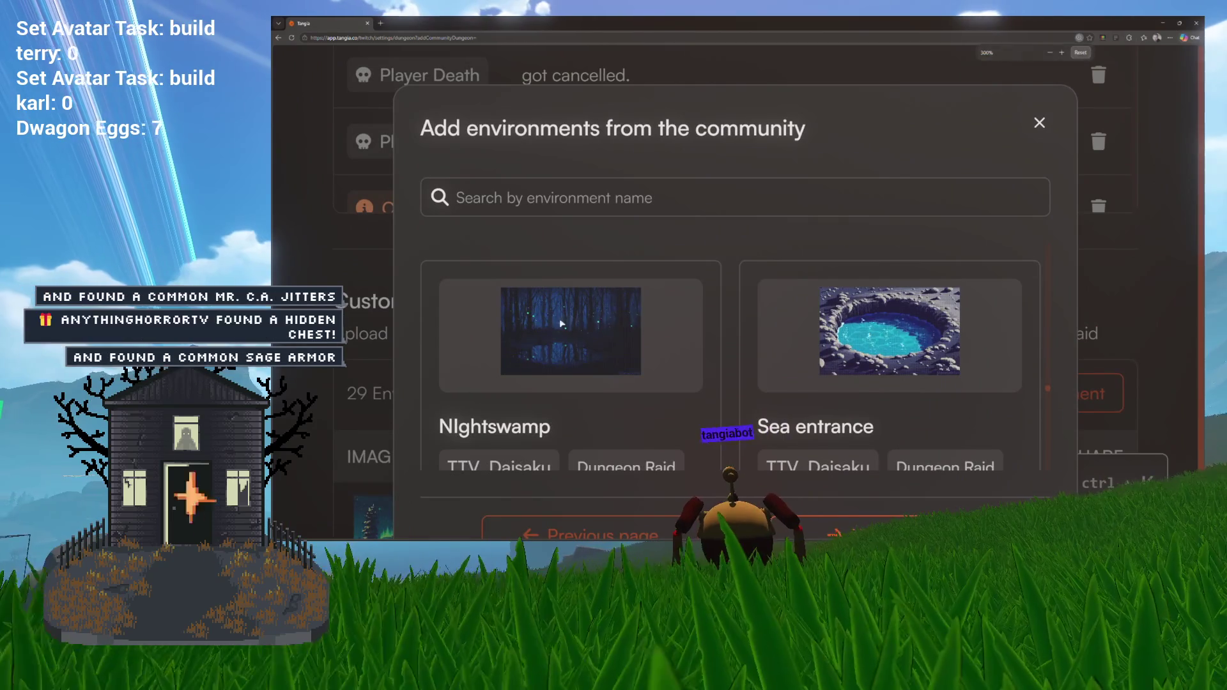
pyautogui.rightClick(572, 327)
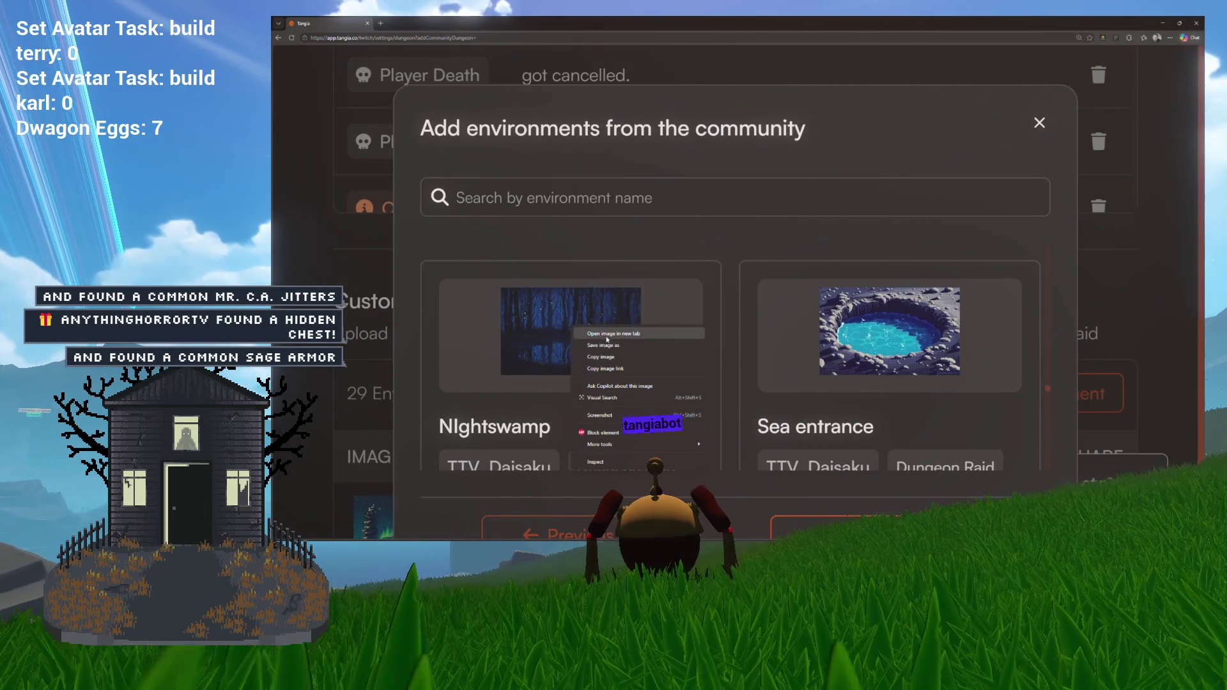
pyautogui.click(609, 335)
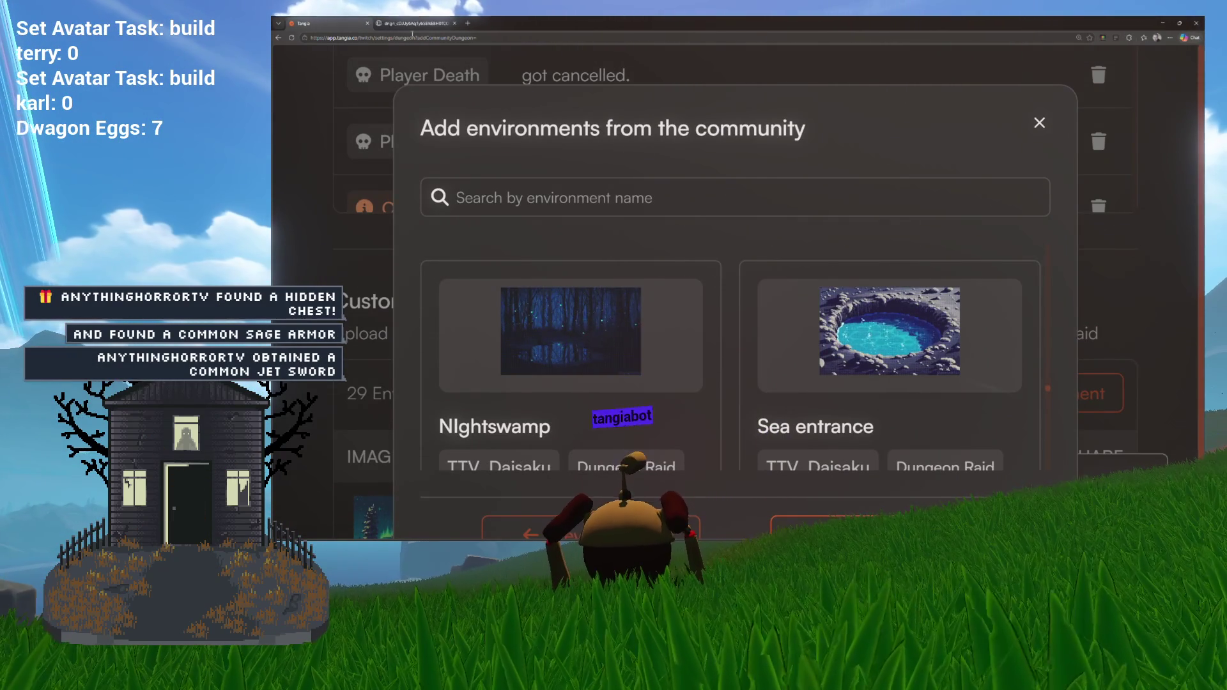
pyautogui.click(419, 24)
pyautogui.scroll(7, 523, 165)
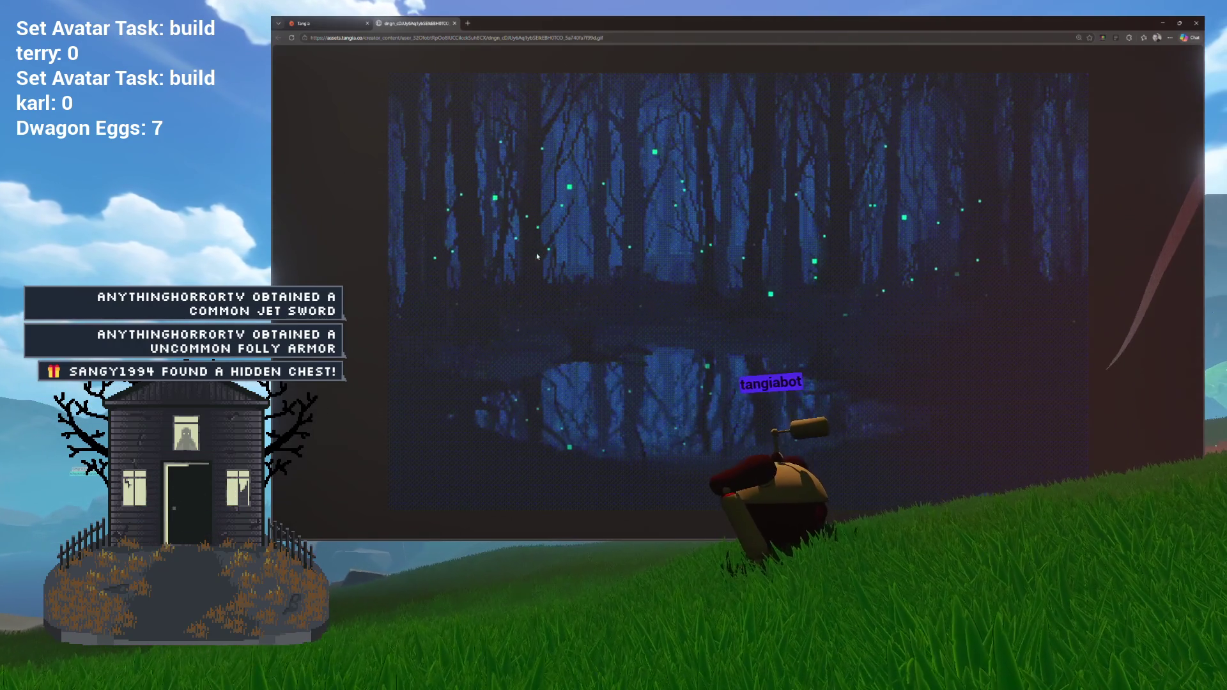
pyautogui.click(455, 24)
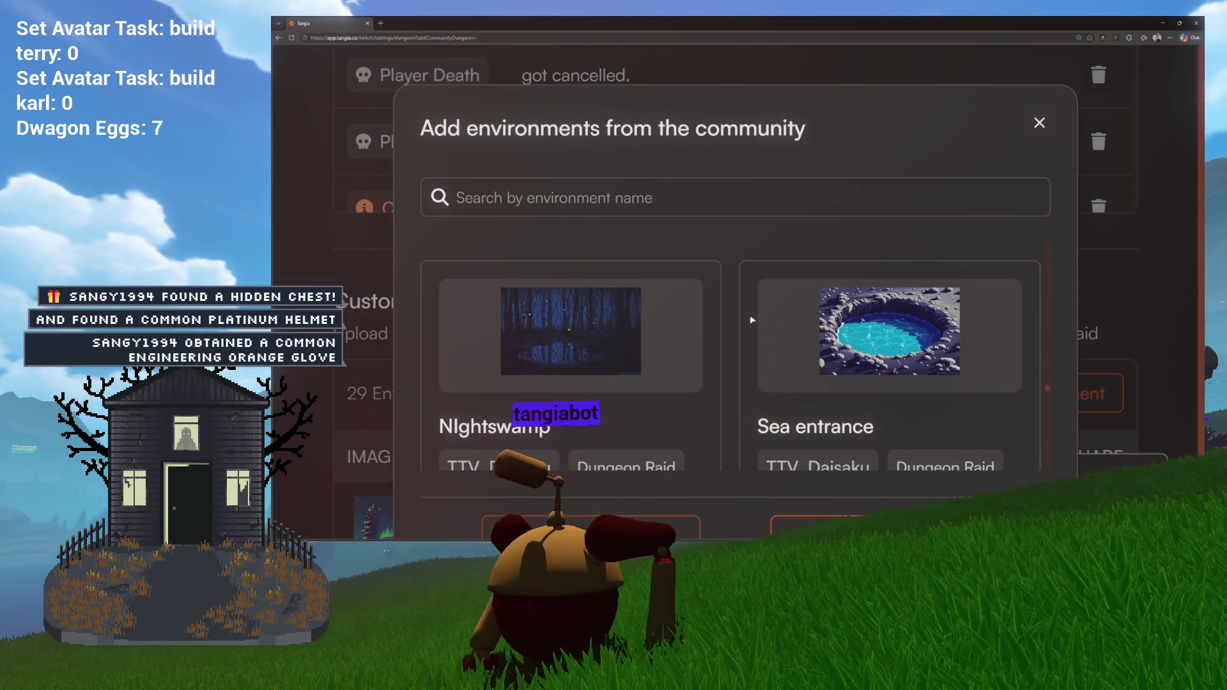
pyautogui.hotkey('ctrl', '-')
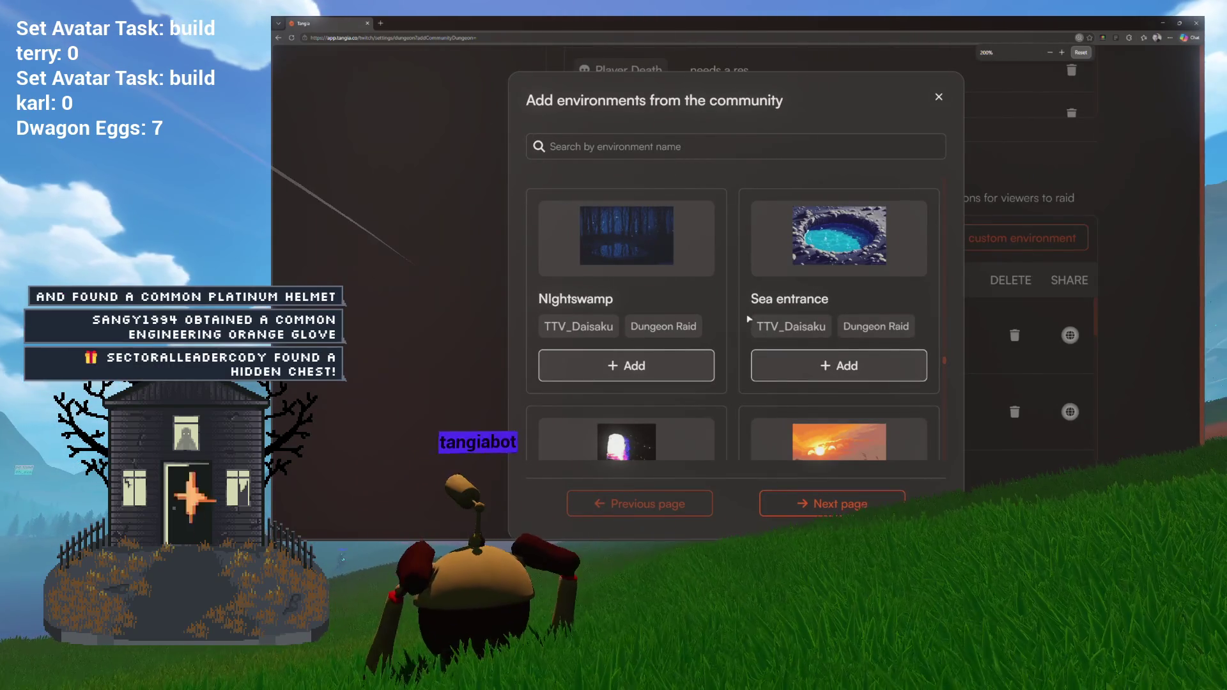
# Step: Add the Nightswamp environment to the dungeon
pyautogui.click(696, 370)
pyautogui.scroll(5, 666, 279)
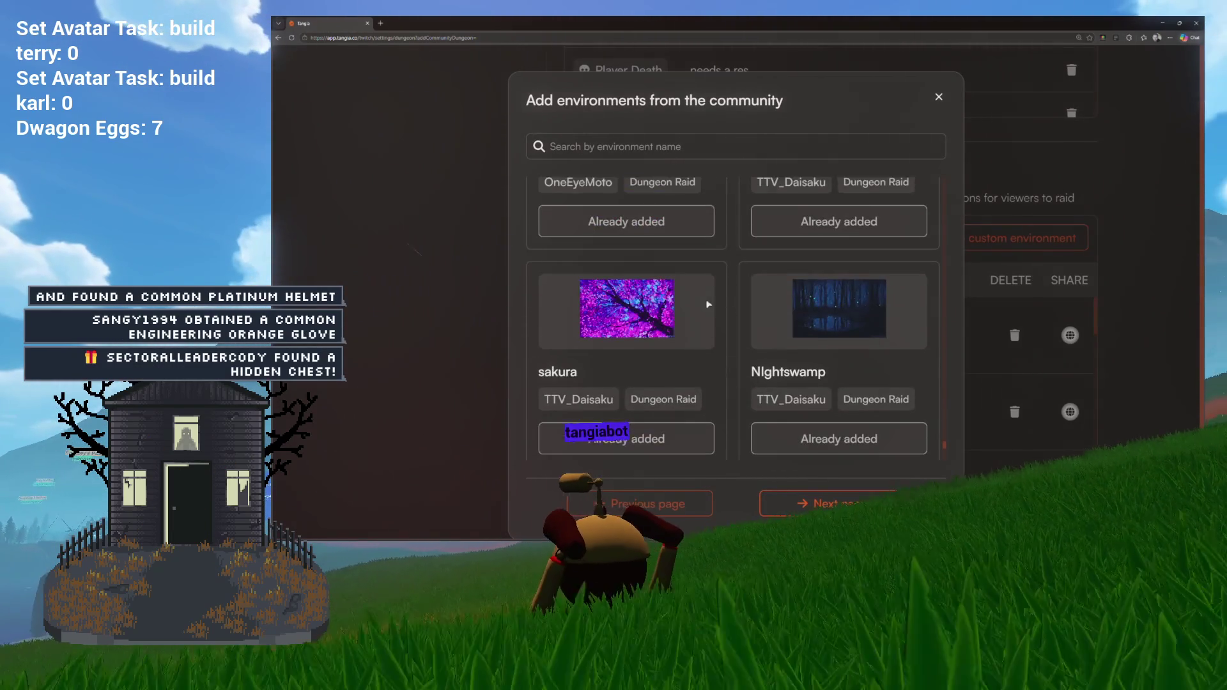
pyautogui.moveTo(946, 442); pyautogui.dragTo(946, 248)
pyautogui.scroll(6, 925, 252)
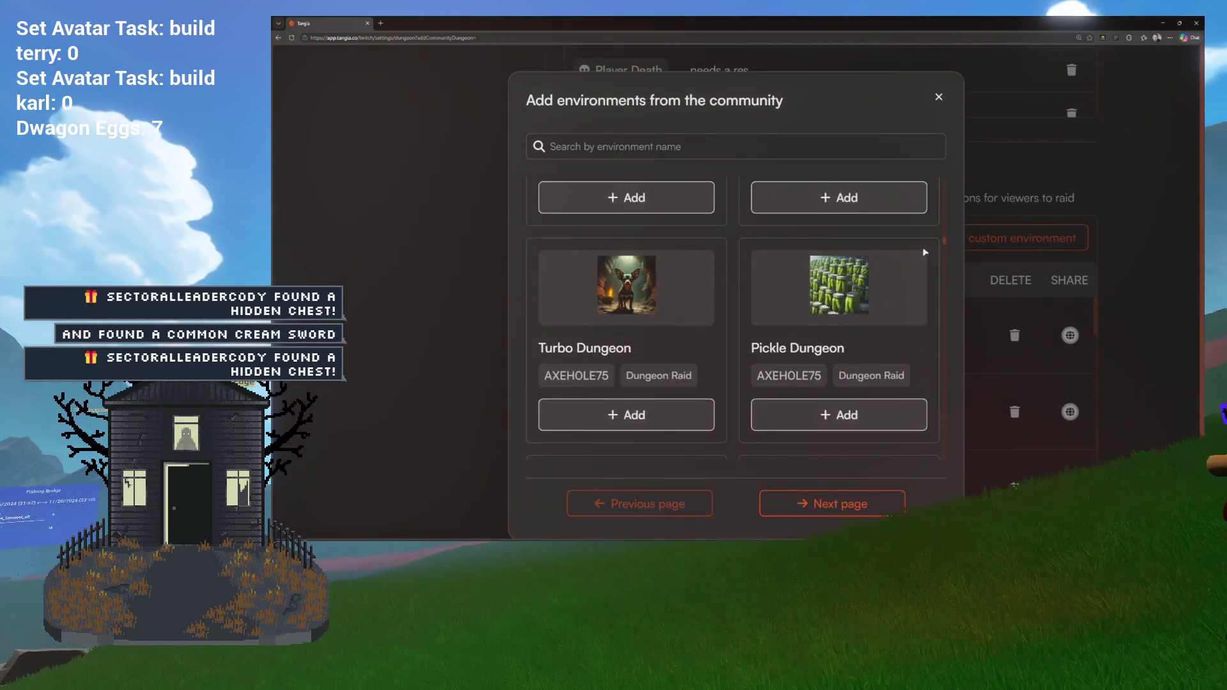
pyautogui.scroll(-5, 922, 256)
pyautogui.scroll(-5, 922, 255)
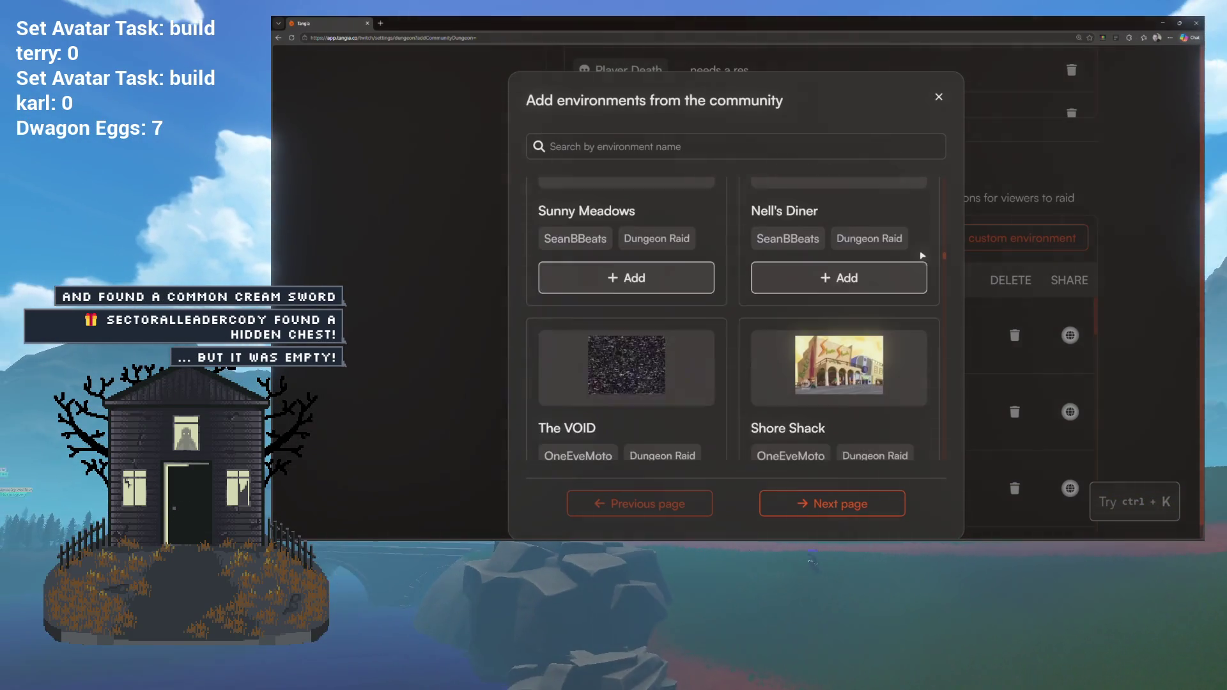
pyautogui.scroll(3, 919, 251)
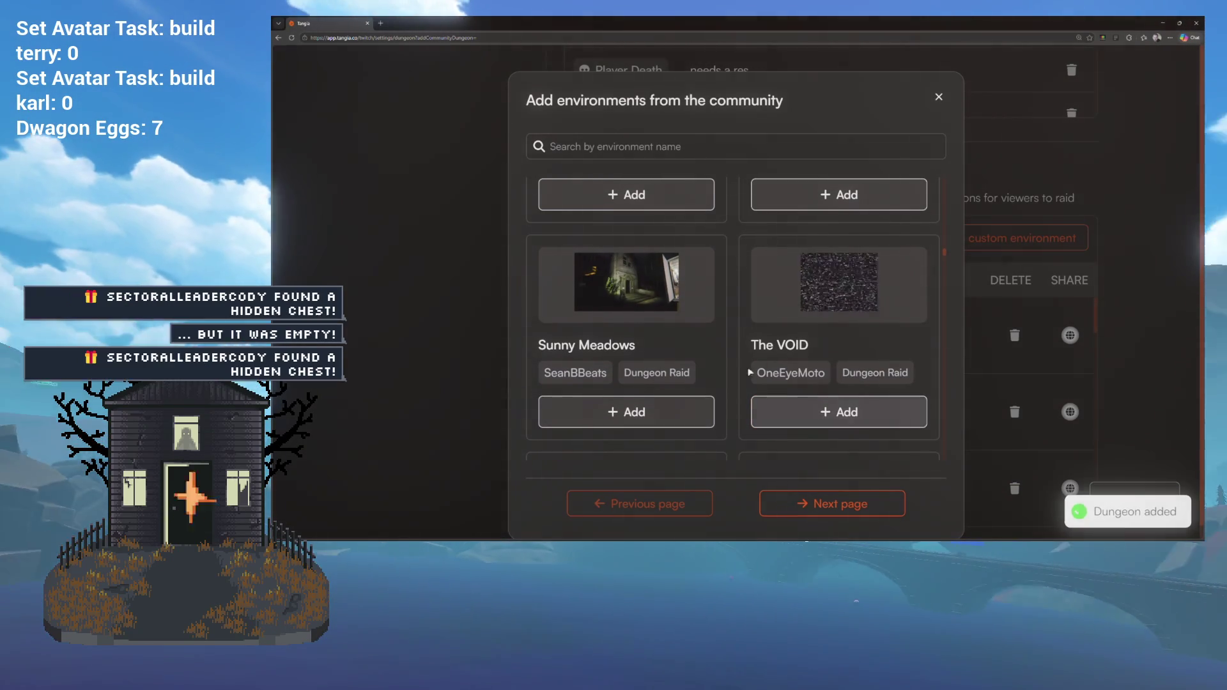
# Step: Browse the community environments down past Impact Crater to Neap and Sunset 2
pyautogui.scroll(-5, 681, 384)
pyautogui.scroll(2, 685, 371)
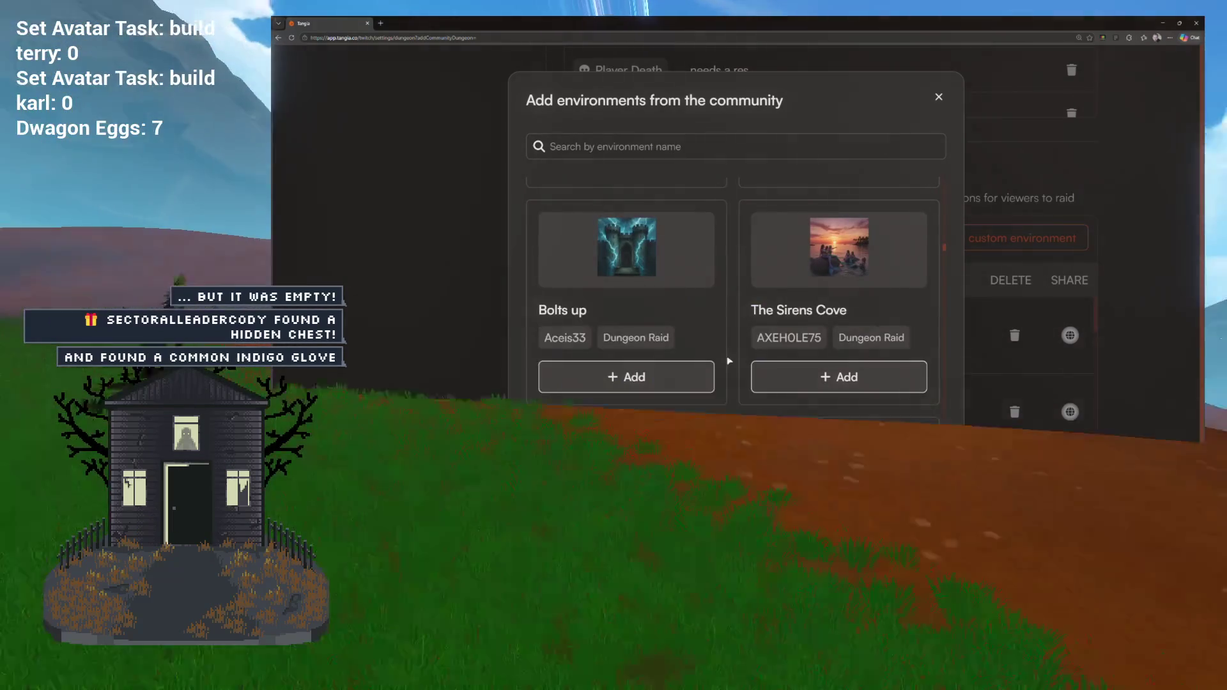
pyautogui.scroll(-6, 728, 360)
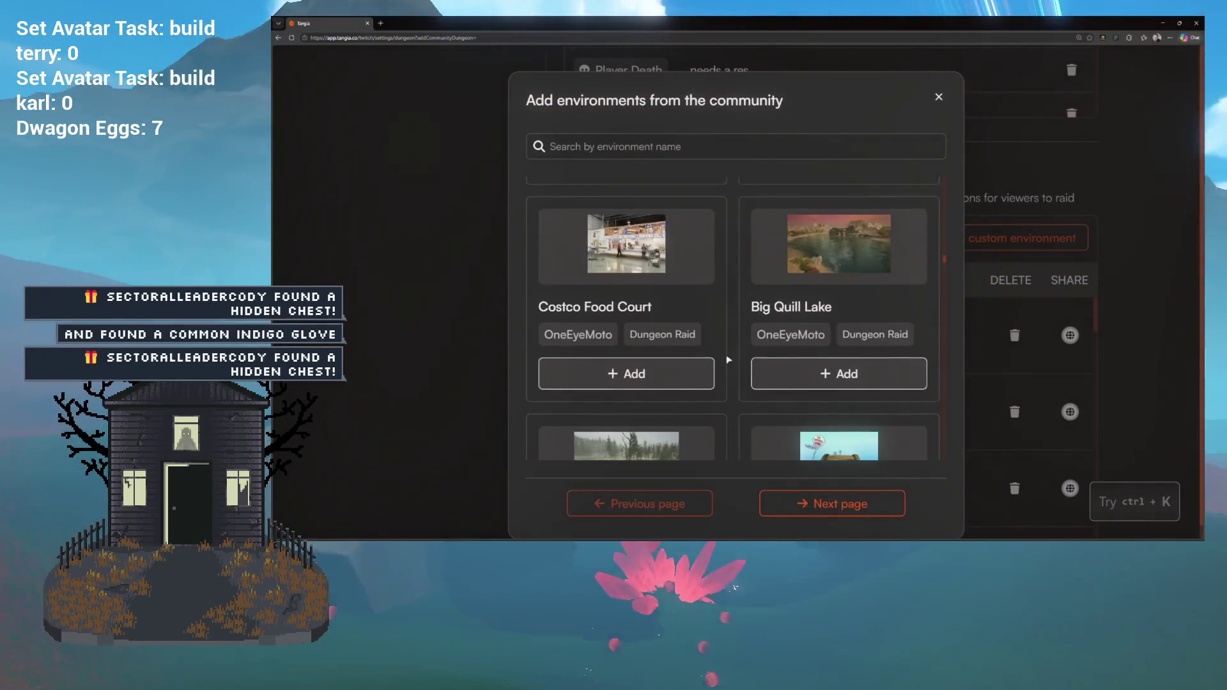
pyautogui.scroll(-5, 728, 359)
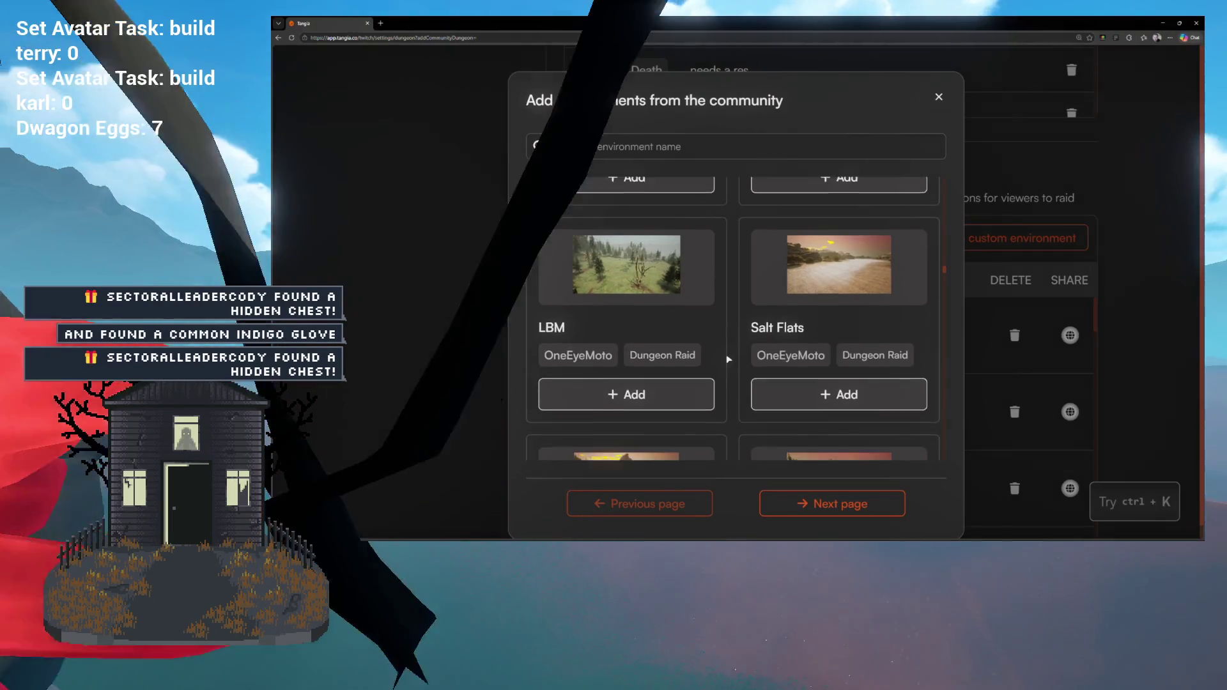
pyautogui.scroll(-5, 729, 359)
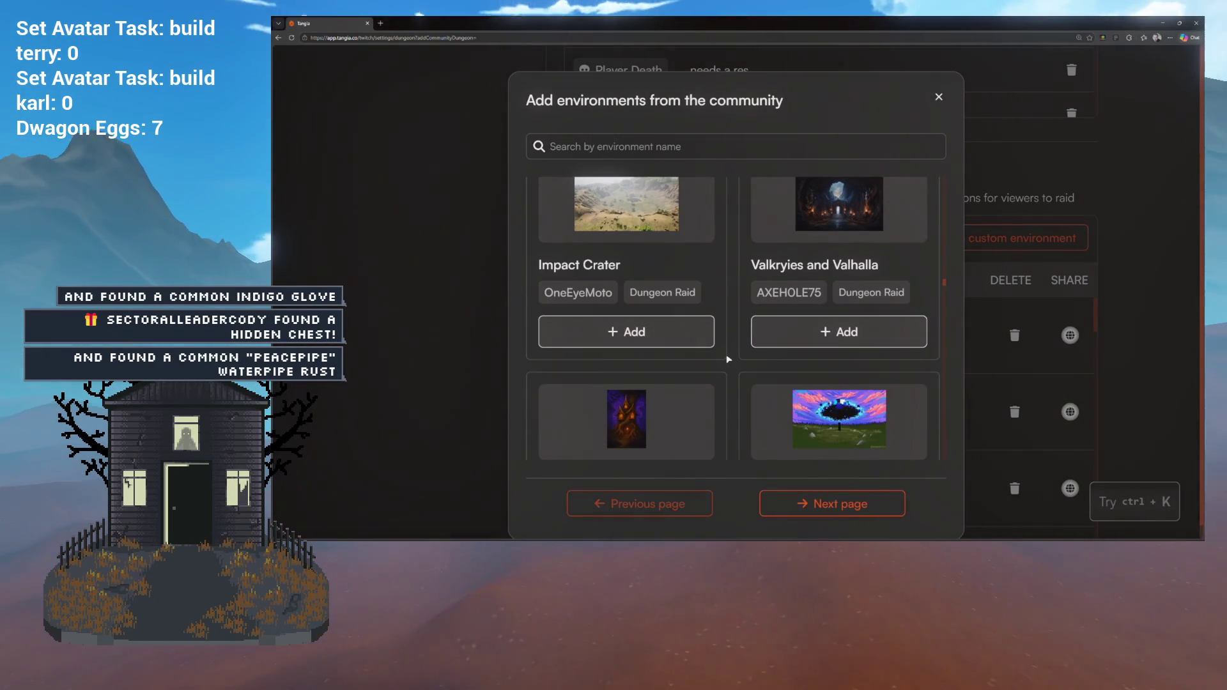
pyautogui.scroll(-3, 728, 358)
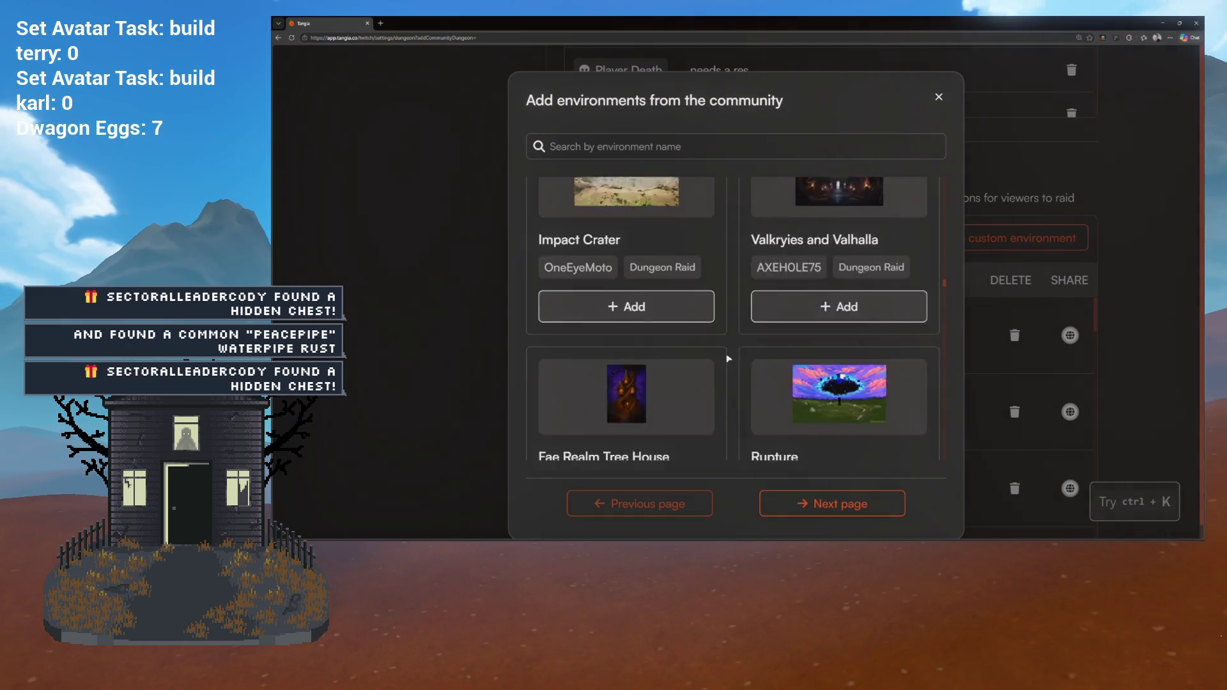
pyautogui.scroll(-5, 728, 359)
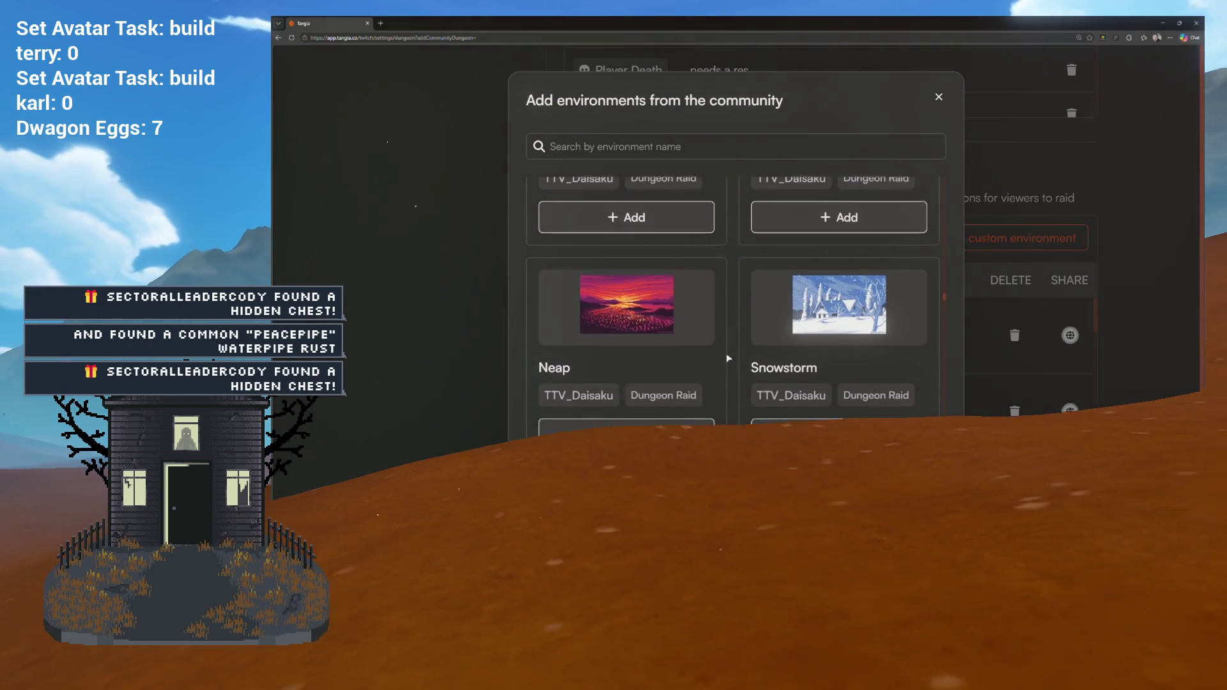
pyautogui.scroll(2, 726, 353)
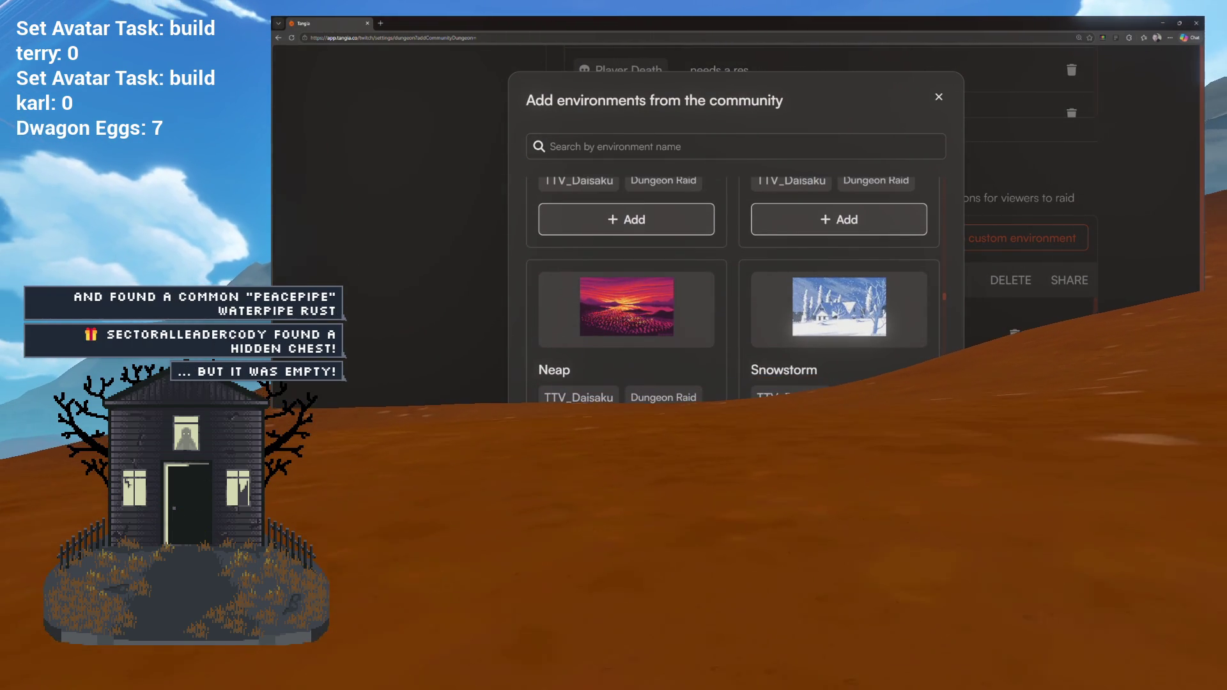
pyautogui.scroll(-3, 819, 316)
pyautogui.scroll(2, 819, 315)
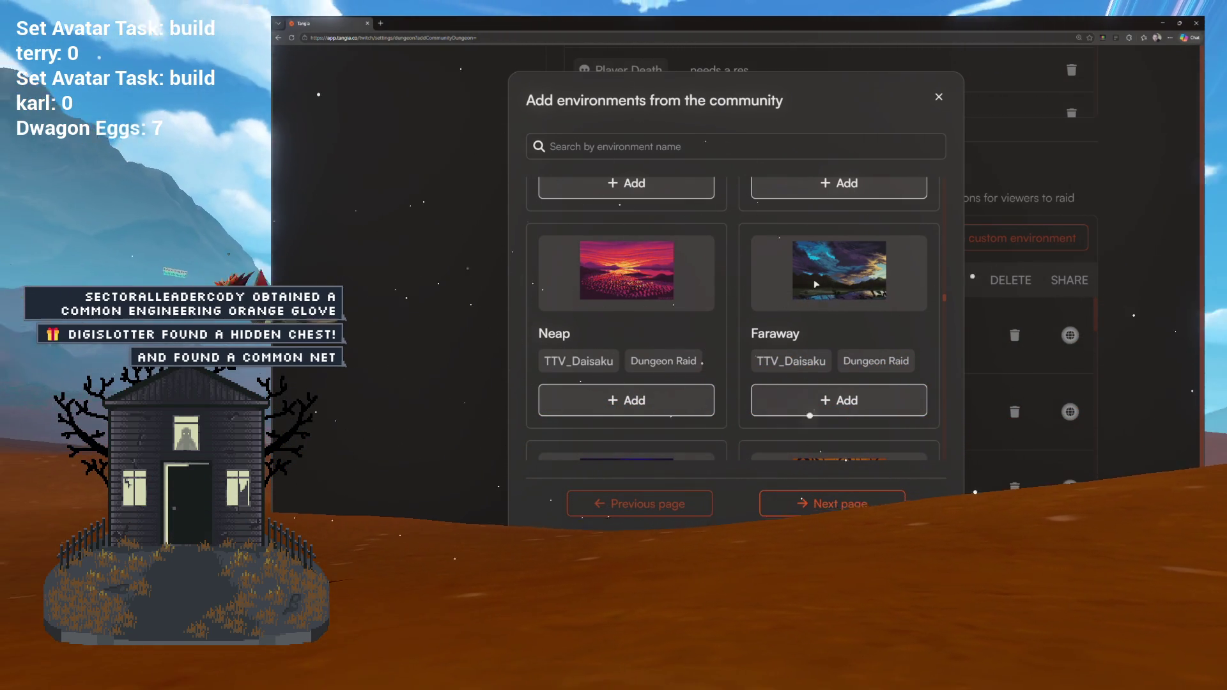
pyautogui.scroll(-3, 816, 283)
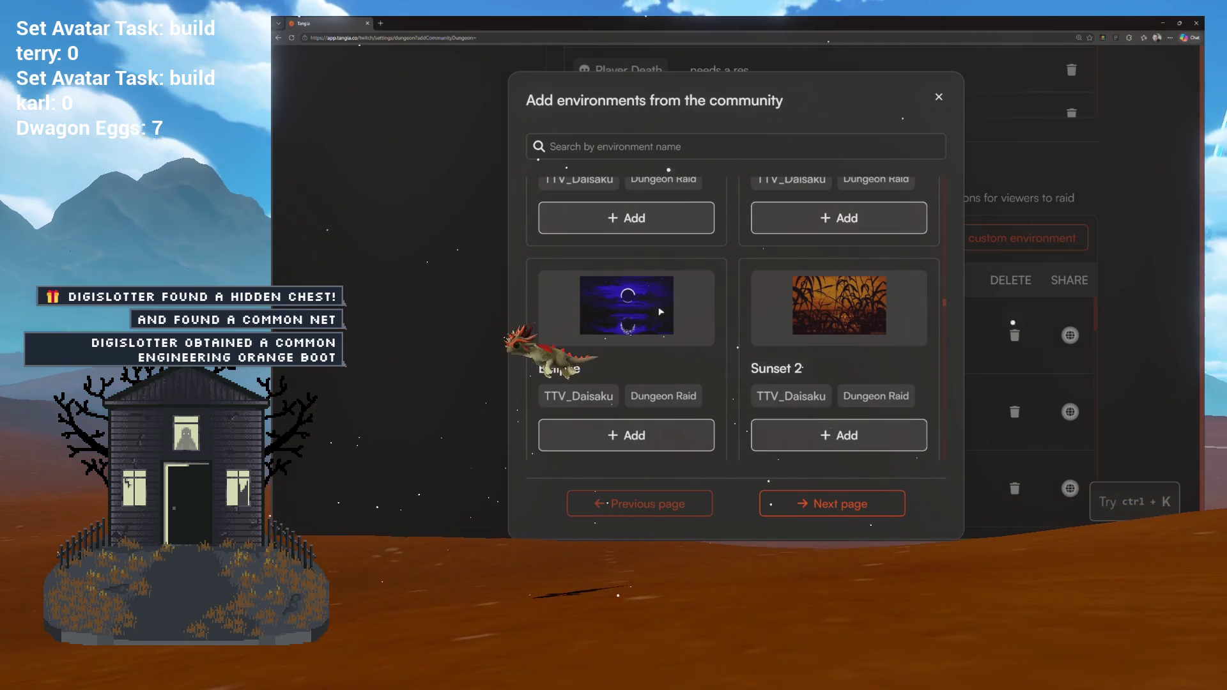
# Step: Add the Eclipse and Pharaoh community environments to the dungeons
pyautogui.click(626, 398)
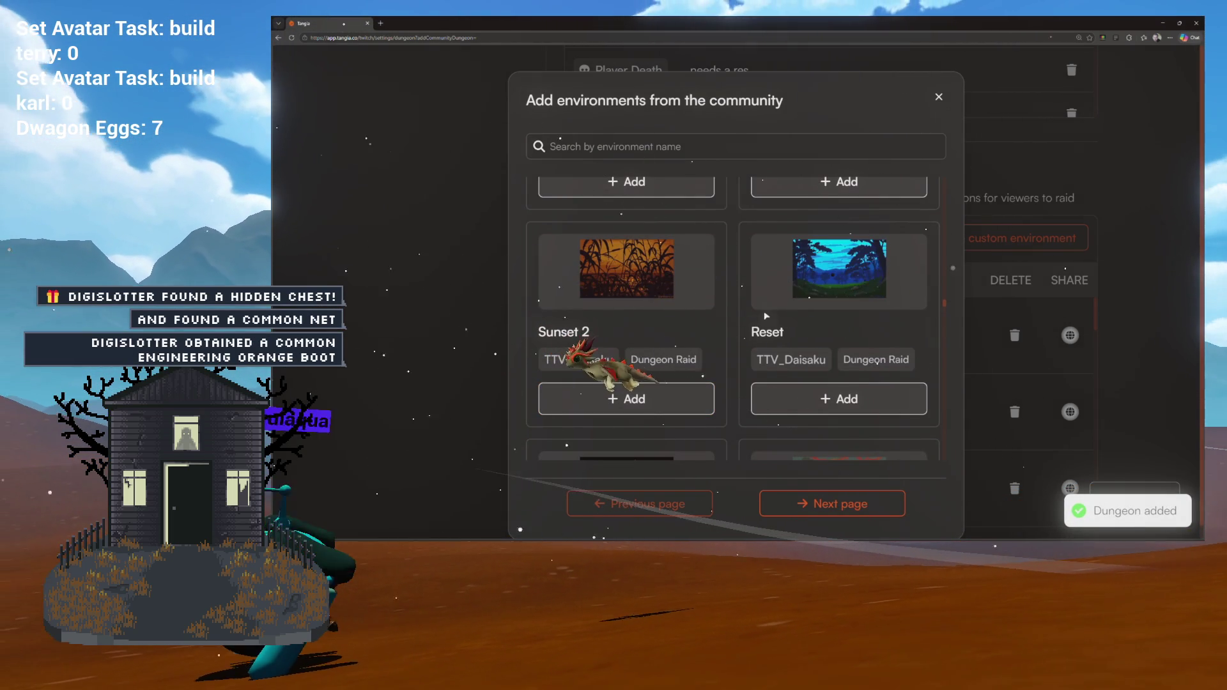
pyautogui.scroll(-1, 761, 317)
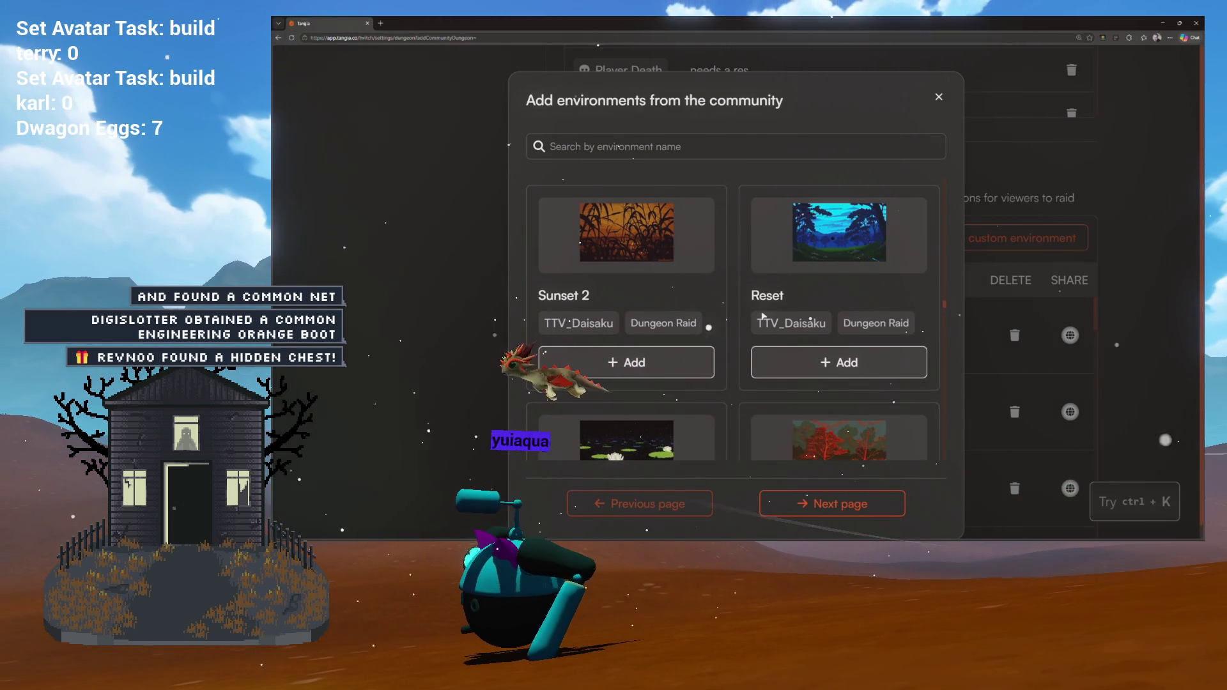
pyautogui.scroll(-4, 763, 315)
pyautogui.scroll(1, 762, 317)
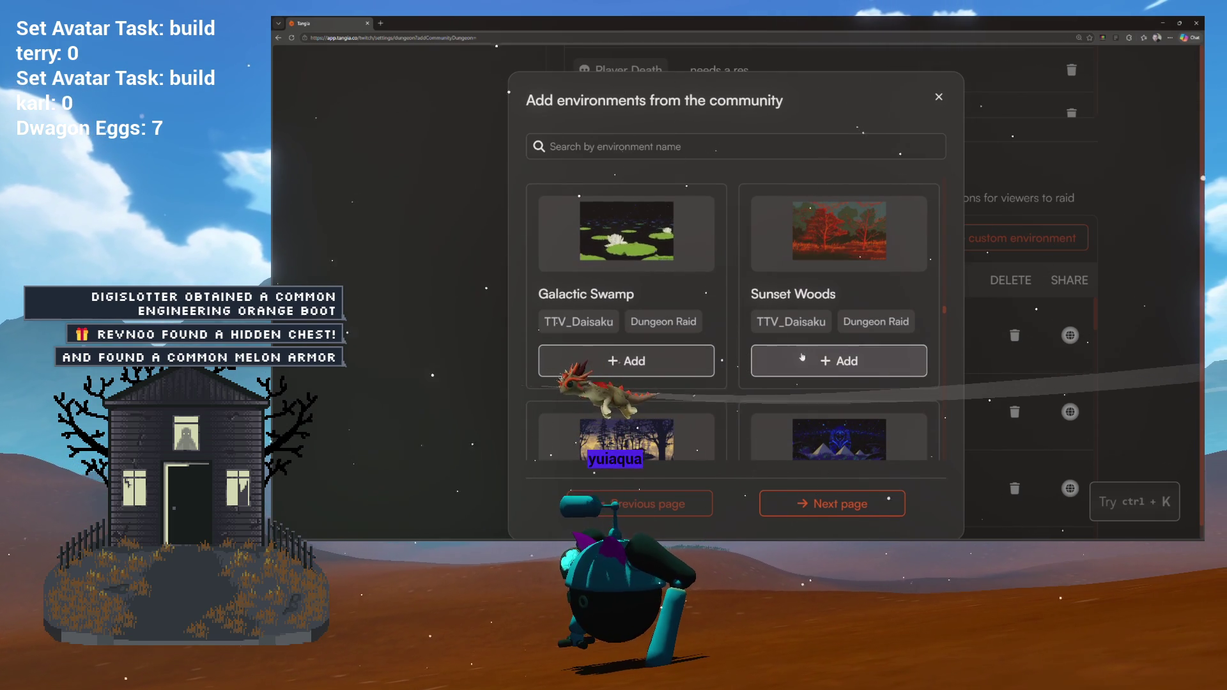
pyautogui.scroll(-5, 792, 338)
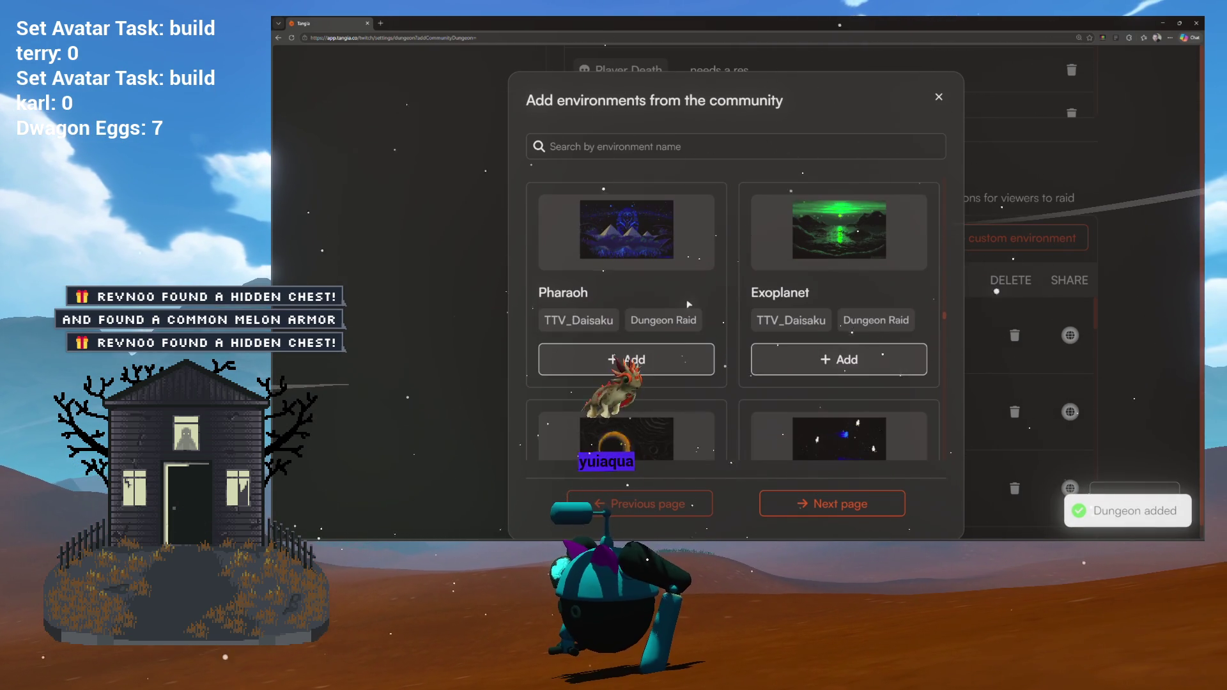
pyautogui.click(695, 361)
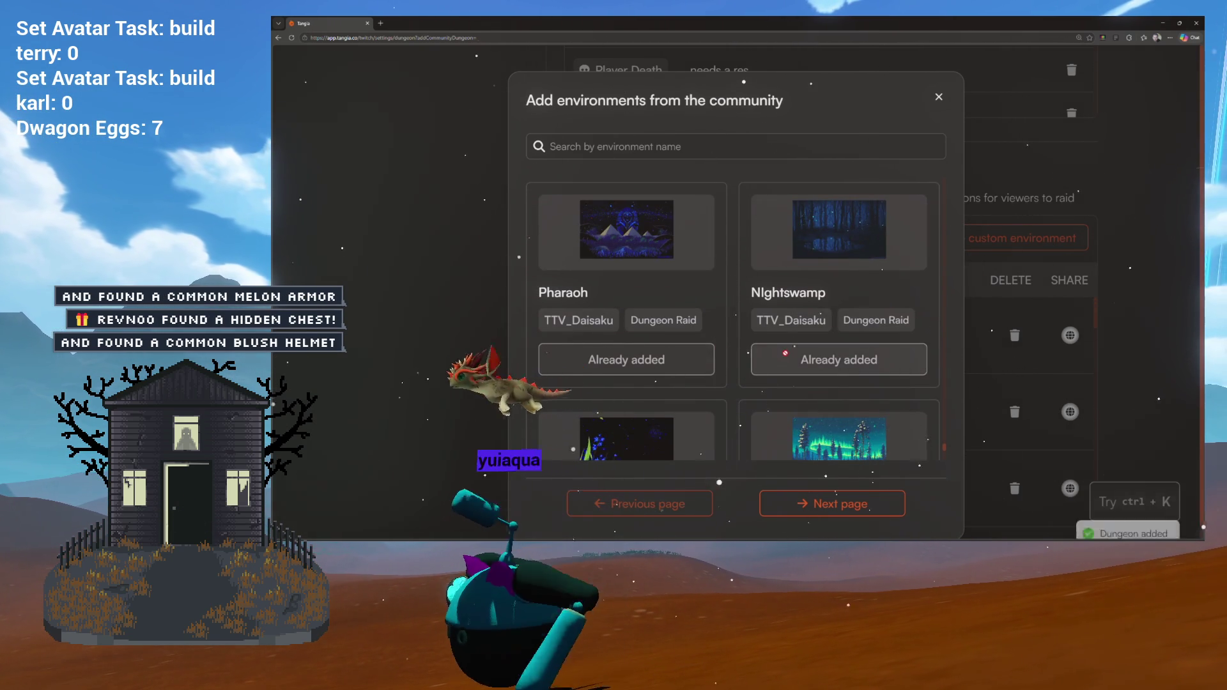
# Step: Browse the catalog to find the next Dungeon Raid environments: Sun, Noir Moon, Silence and Leak
pyautogui.scroll(10, 784, 315)
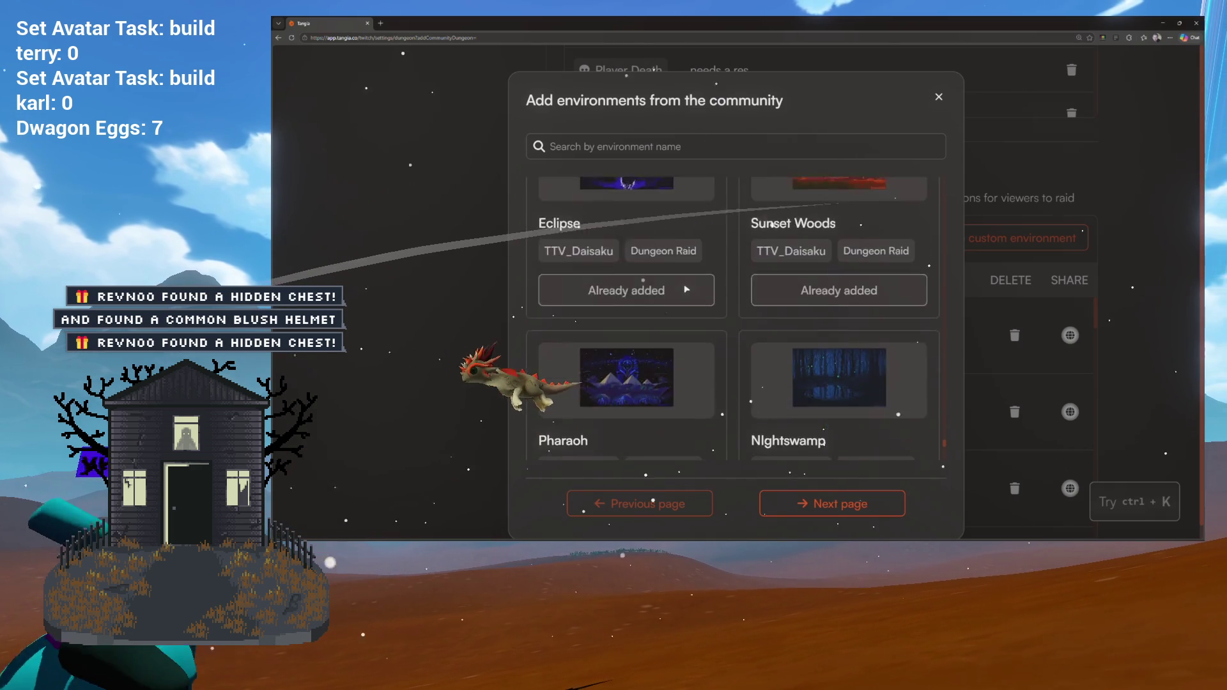
pyautogui.scroll(10, 687, 289)
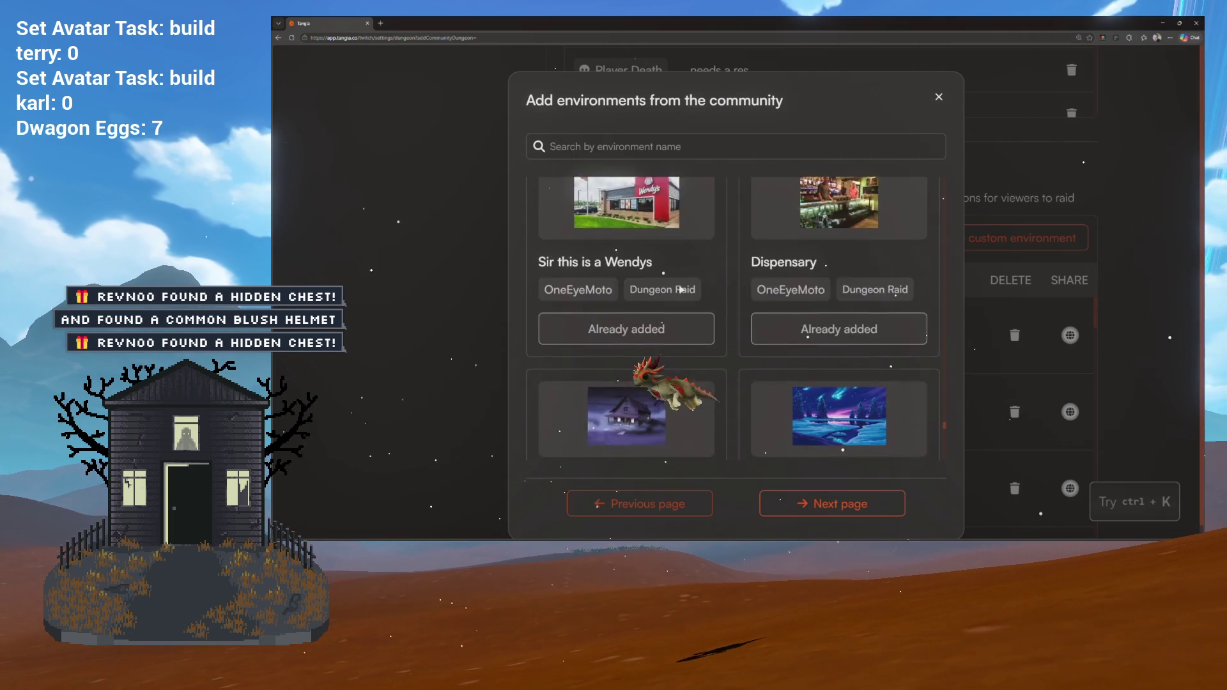
pyautogui.scroll(10, 681, 289)
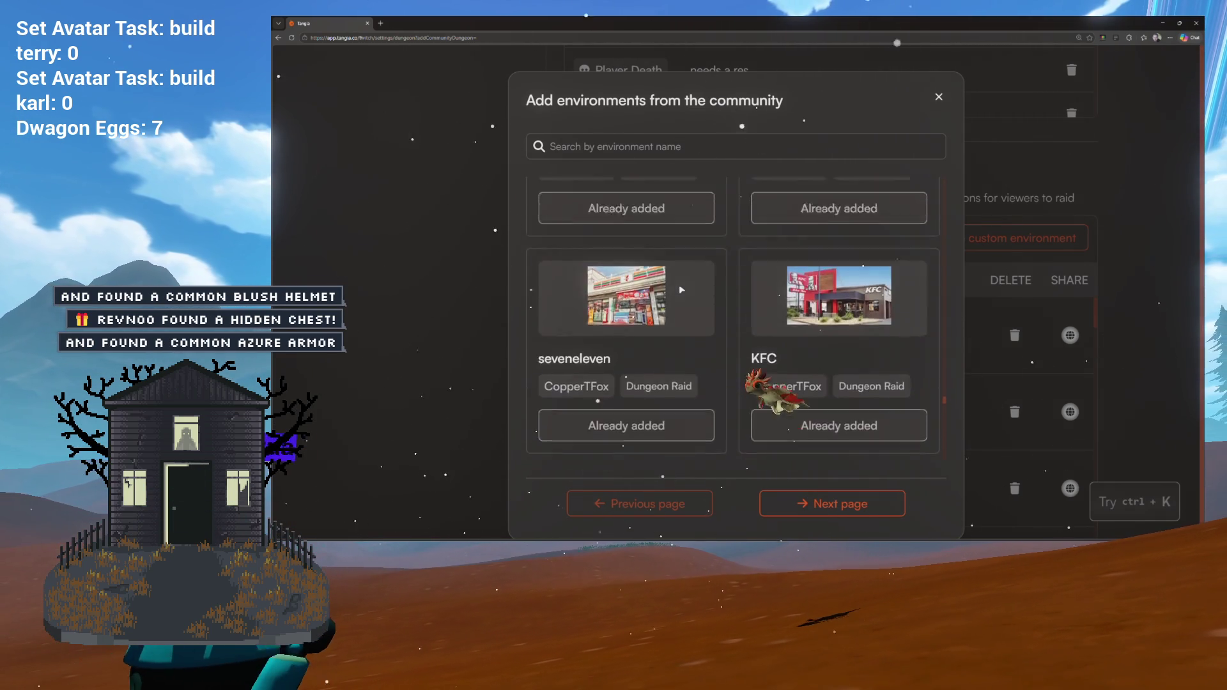
pyautogui.scroll(5, 682, 289)
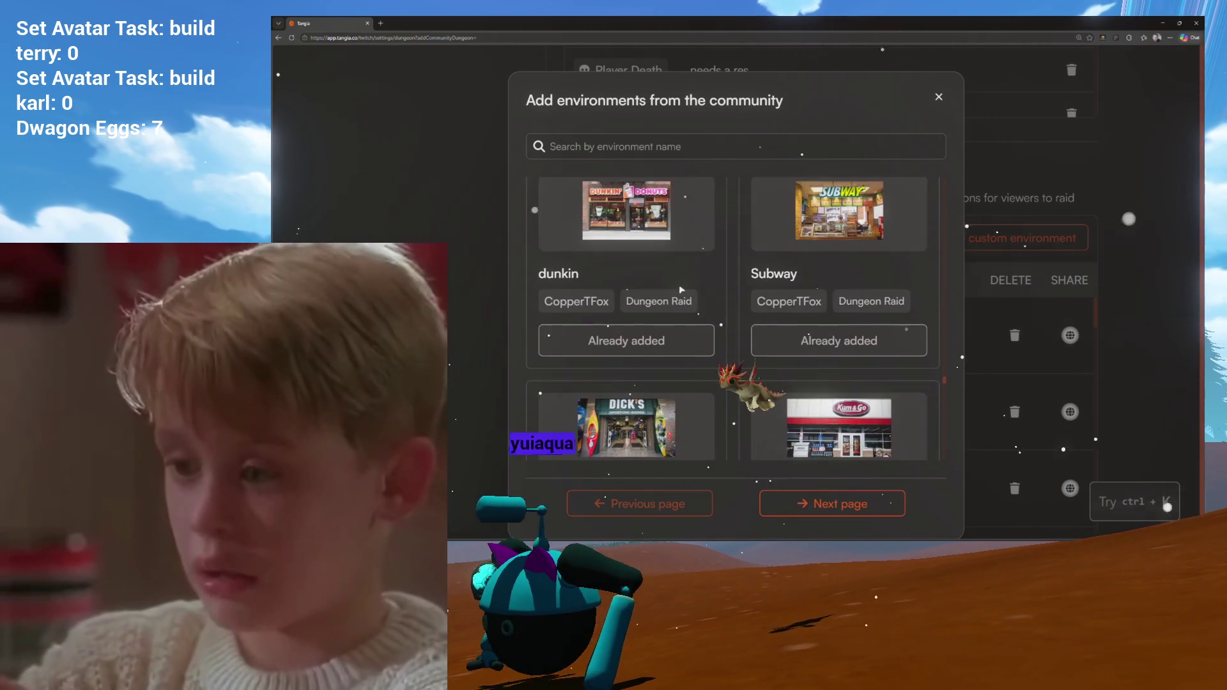
pyautogui.scroll(-2, 679, 285)
pyautogui.scroll(6, 678, 285)
pyautogui.scroll(10, 679, 285)
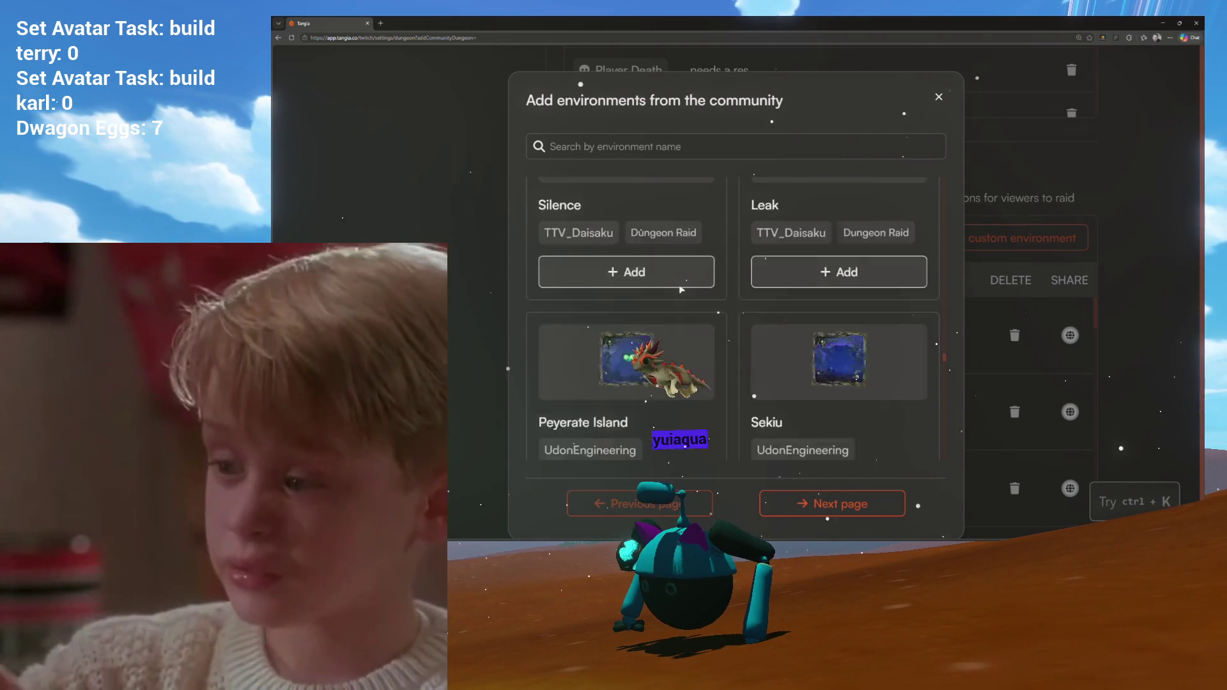
pyautogui.scroll(10, 679, 285)
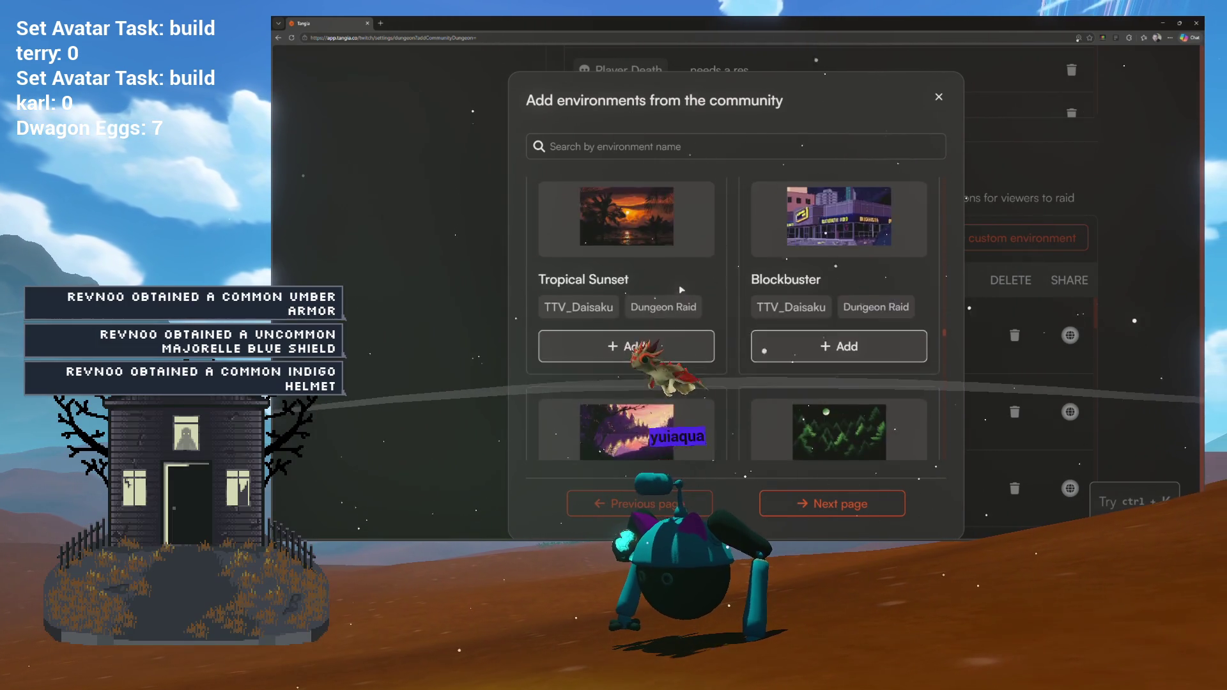
pyautogui.scroll(10, 680, 289)
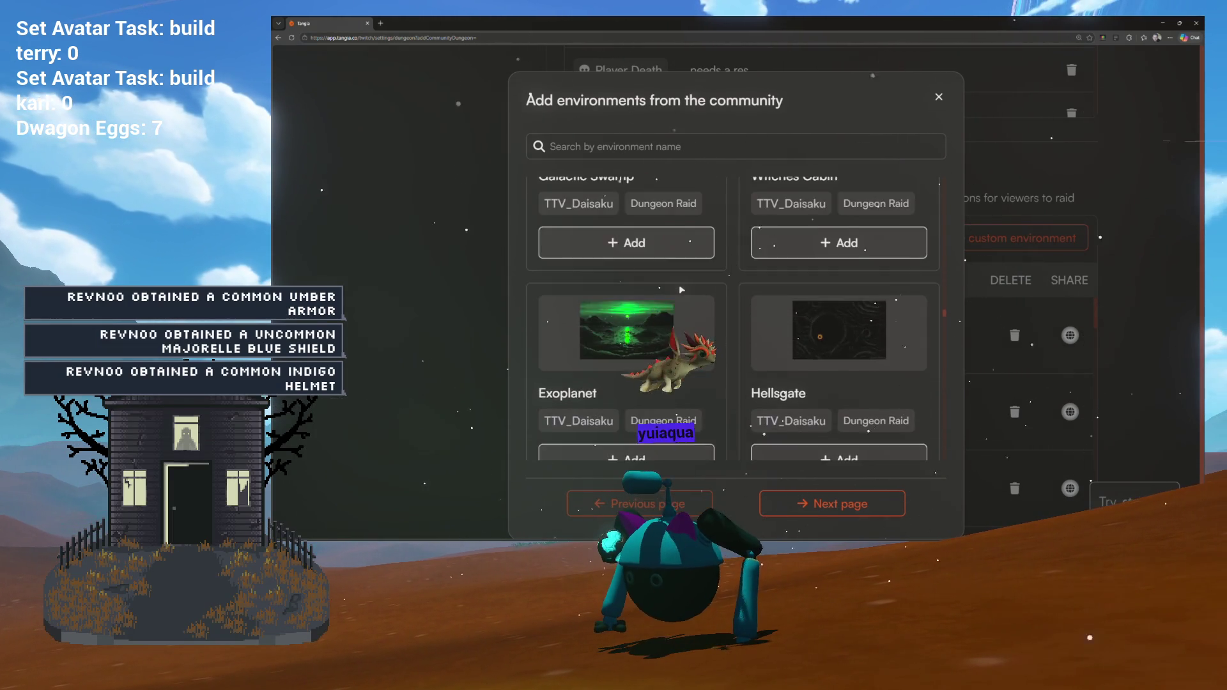
pyautogui.scroll(-5, 681, 289)
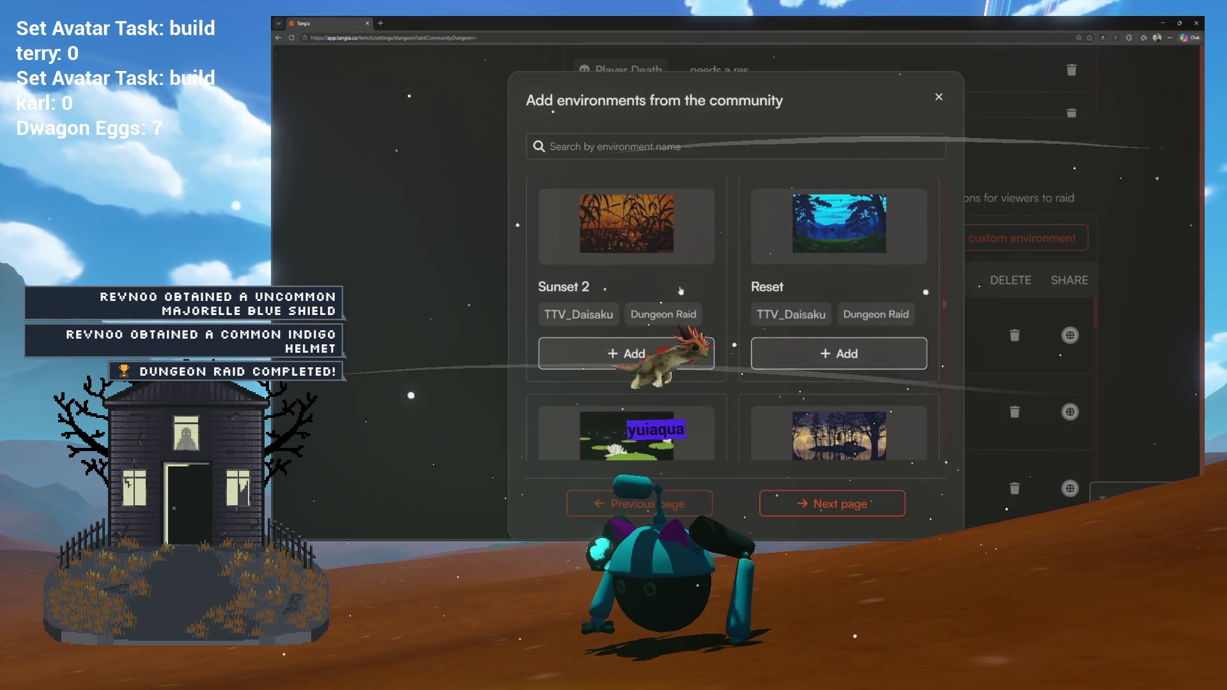
pyautogui.scroll(2, 681, 289)
pyautogui.scroll(2, 679, 285)
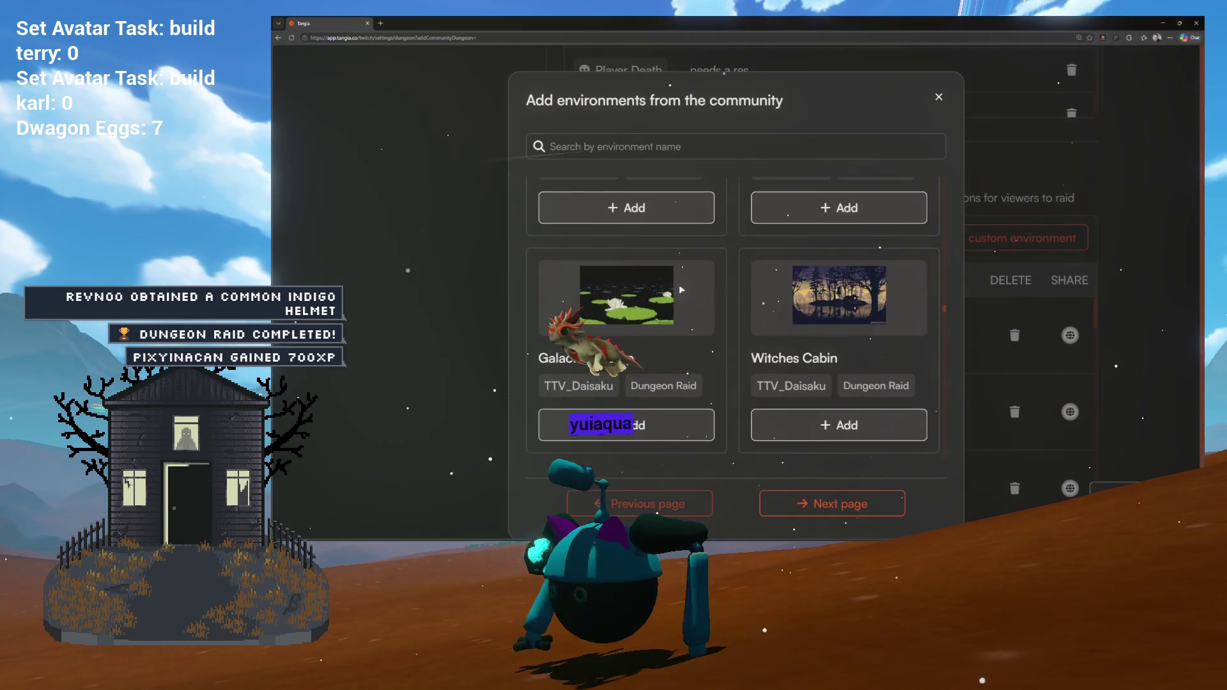
pyautogui.scroll(-2, 679, 285)
pyautogui.scroll(2, 679, 285)
pyautogui.scroll(-8, 678, 285)
pyautogui.scroll(-10, 679, 285)
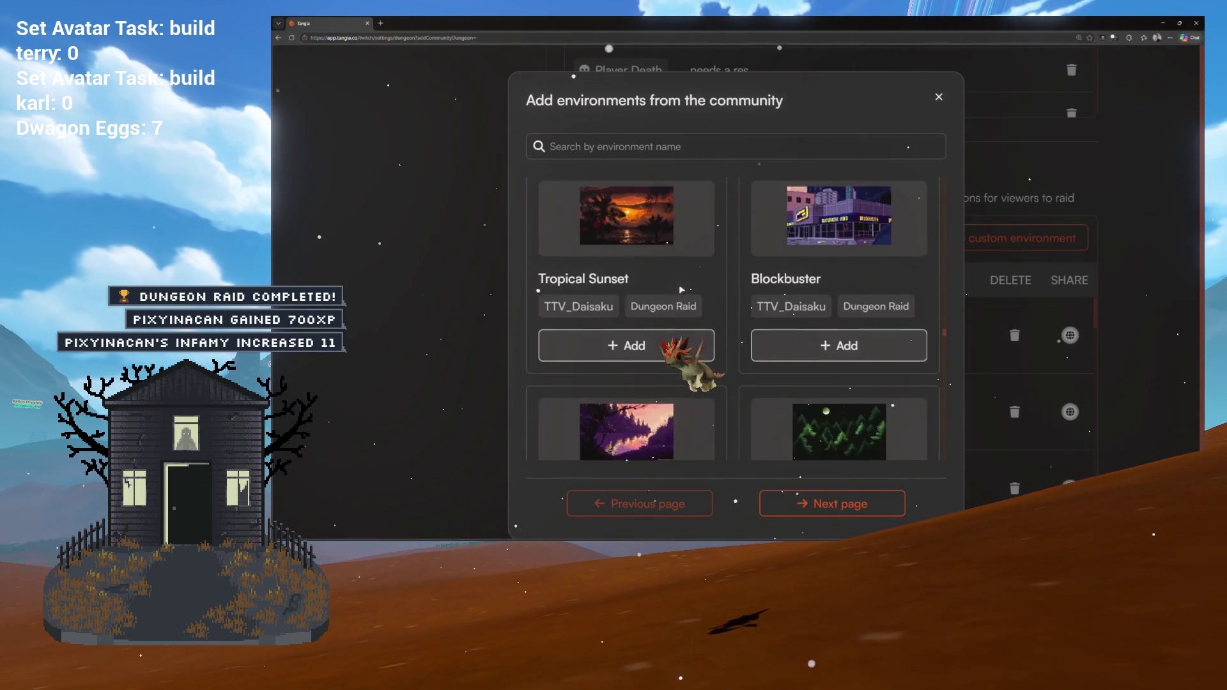
pyautogui.scroll(-5, 679, 285)
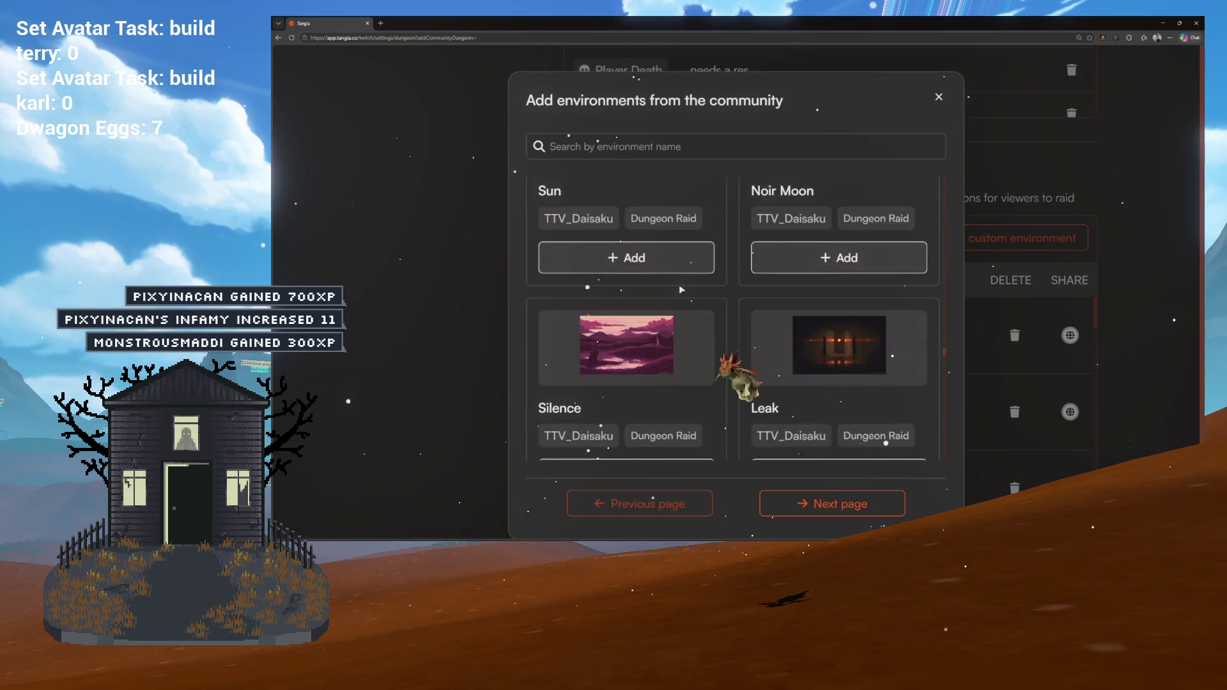
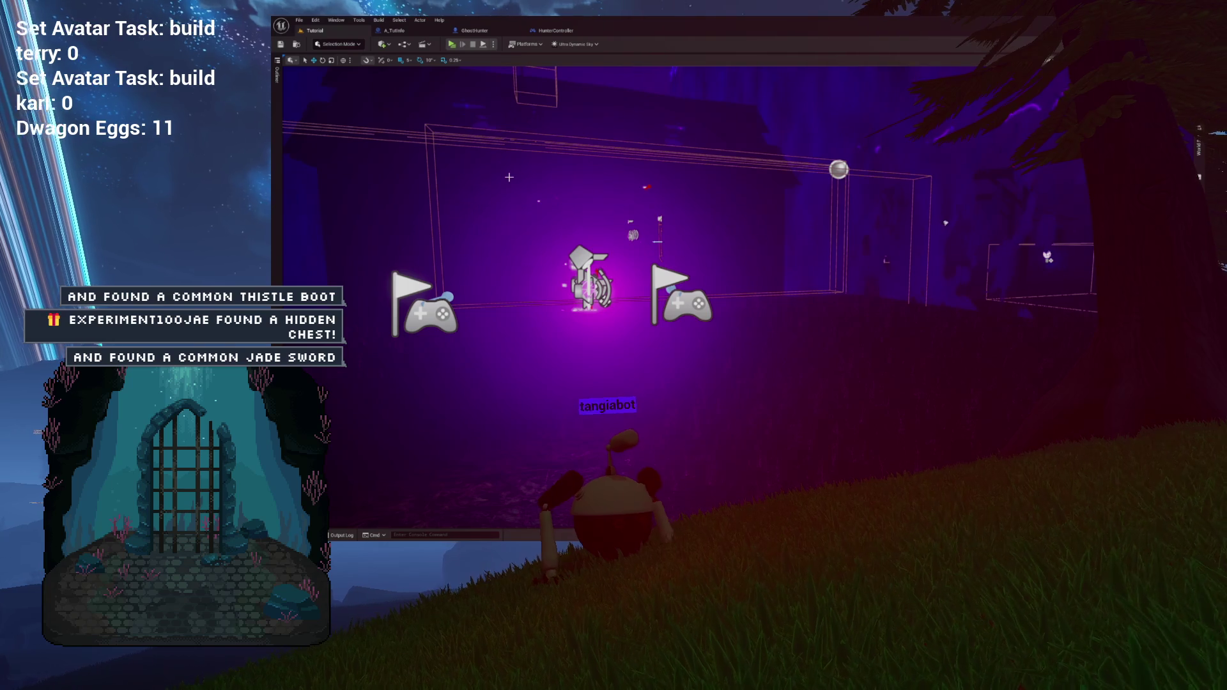
# Step: Browse Content > Environment > TheForest in the Content Drawer, then close the drawer
pyautogui.hotkey('ctrl', 'space')
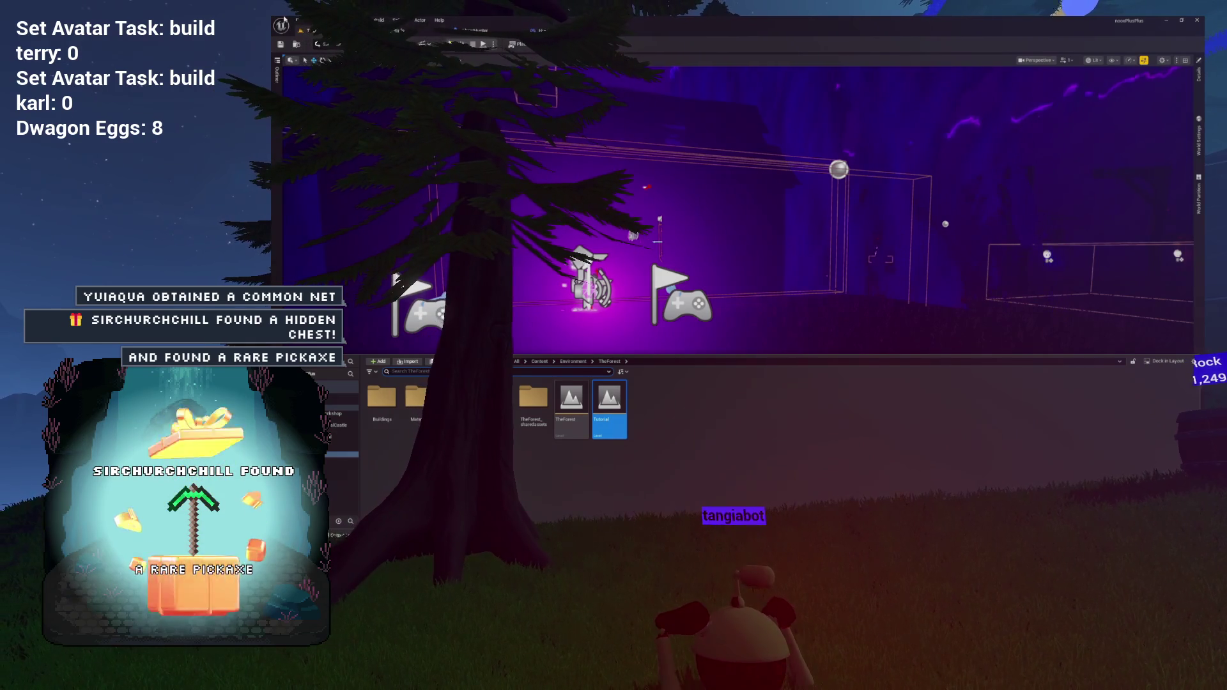
pyautogui.hotkey('ctrl', 'space')
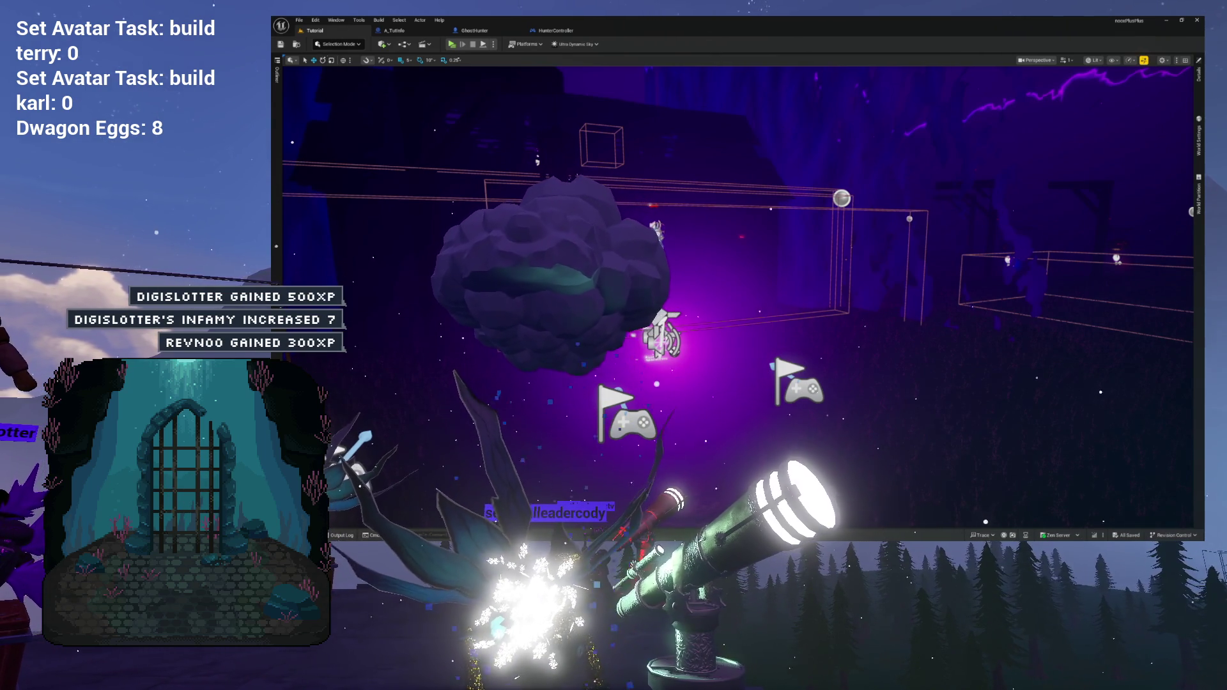
# Step: Maximize the Google Photos window over the editor and advance to the star photo
pyautogui.moveTo(345, 236)
pyautogui.mouseDown()
pyautogui.moveTo(486, 153)
pyautogui.moveTo(558, 23)
pyautogui.mouseUp()
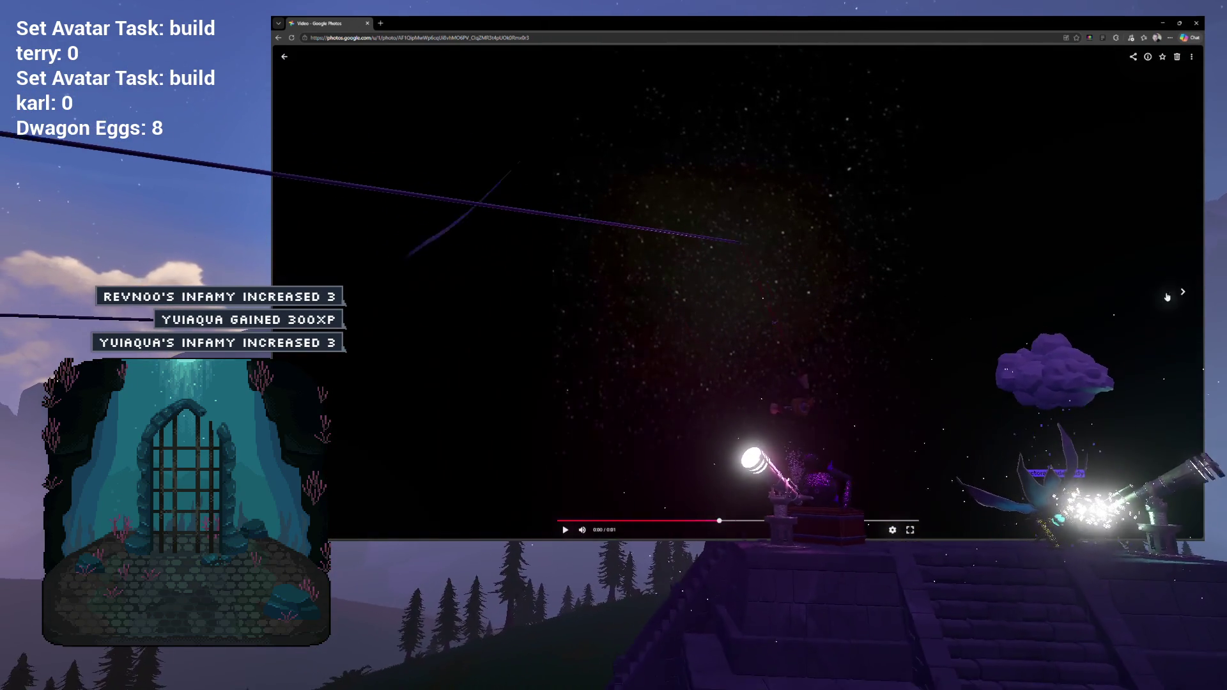
pyautogui.click(1183, 292)
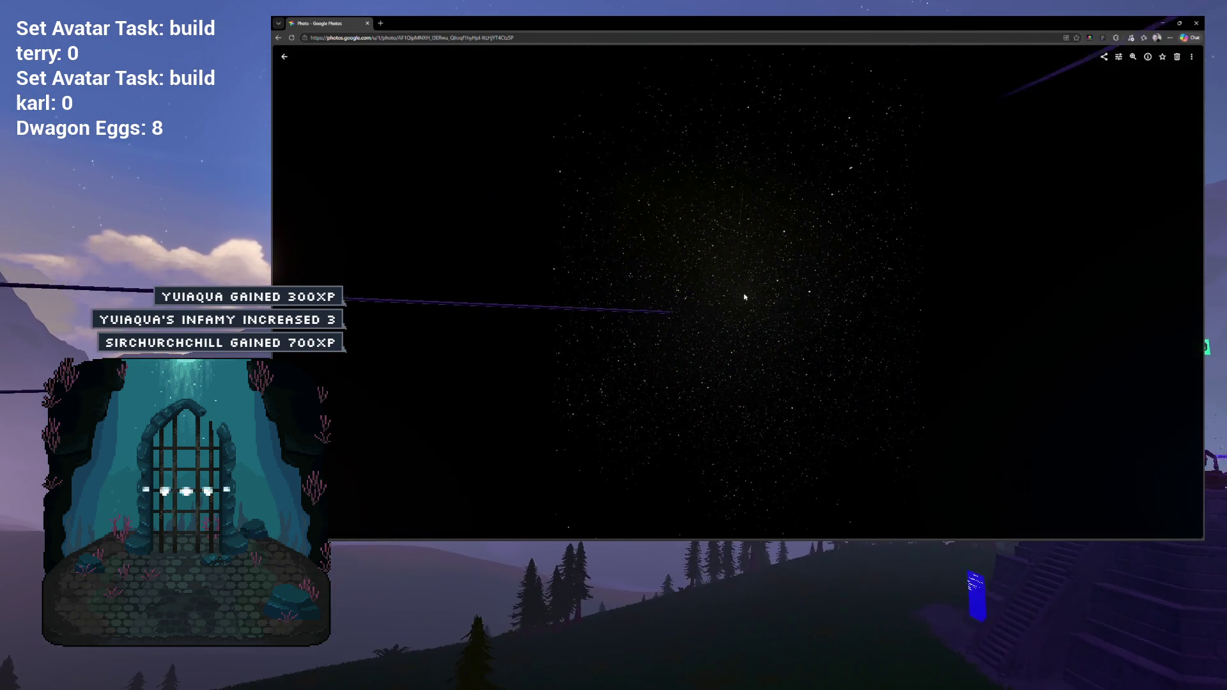
# Step: Zoom in and out on the star photo, then advance to the next item, a video
pyautogui.scroll(2, 744, 297)
pyautogui.scroll(1, 744, 297)
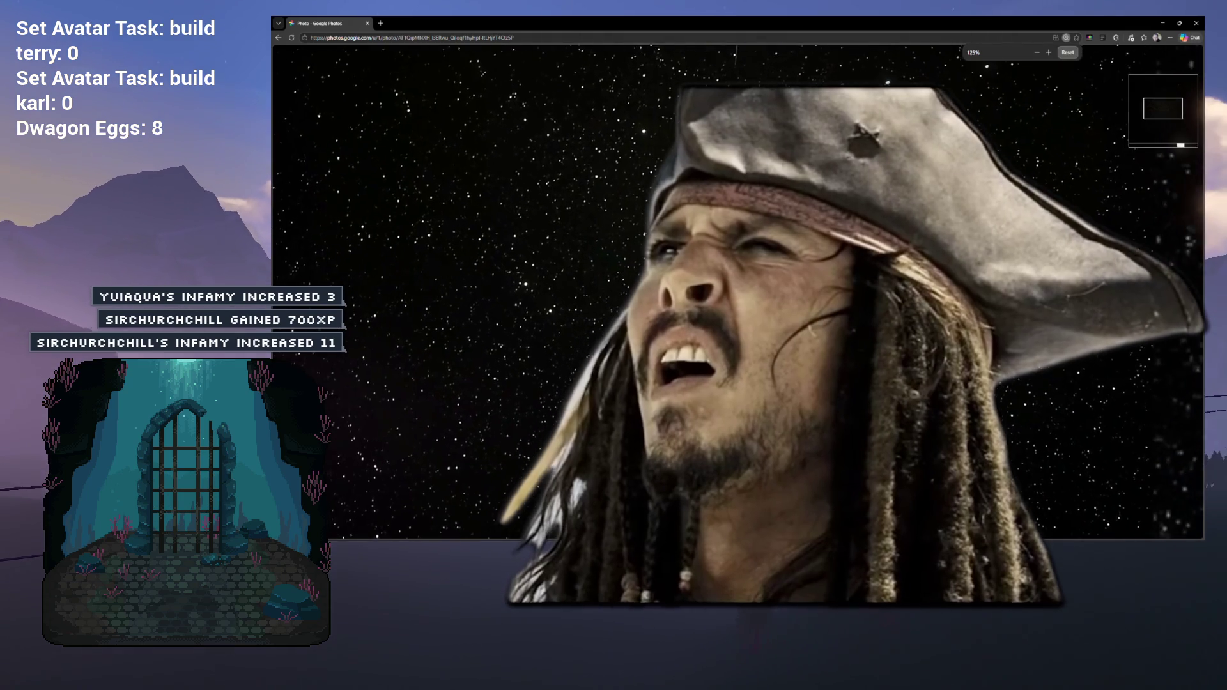
pyautogui.scroll(-2, 744, 297)
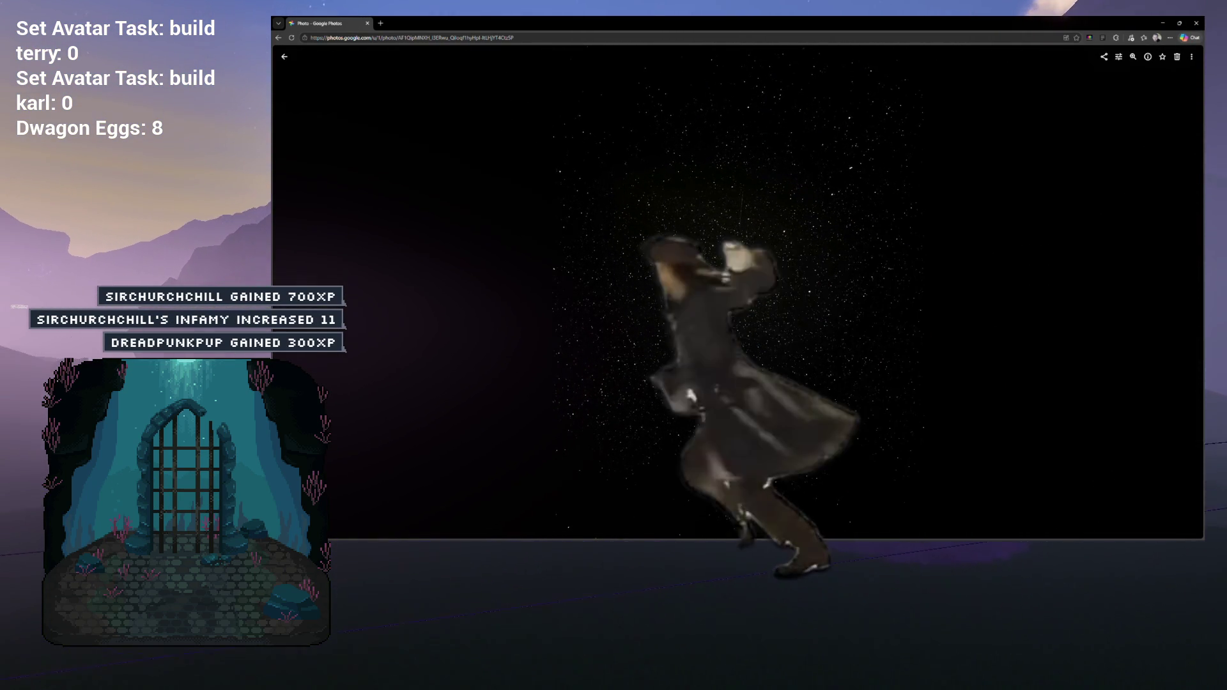
pyautogui.press('Right')
pyautogui.scroll(3, 667, 280)
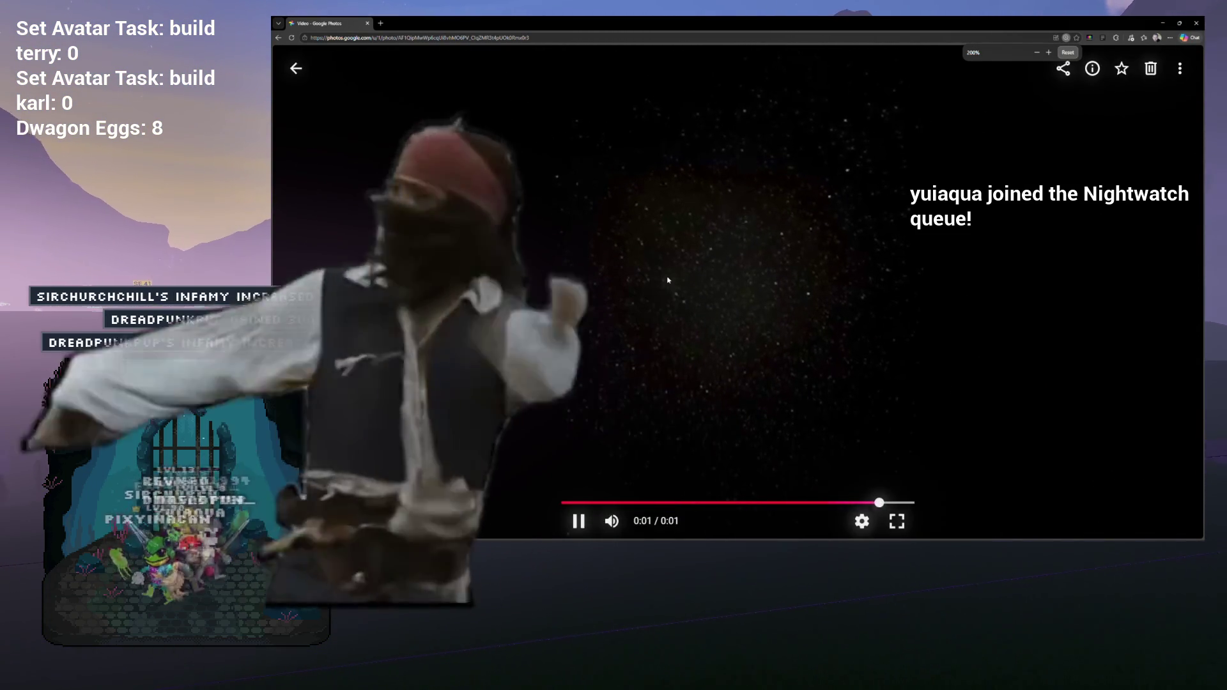
# Step: Check the video's playback options, minimize the browser, then bring it back in front
pyautogui.rightClick(724, 269)
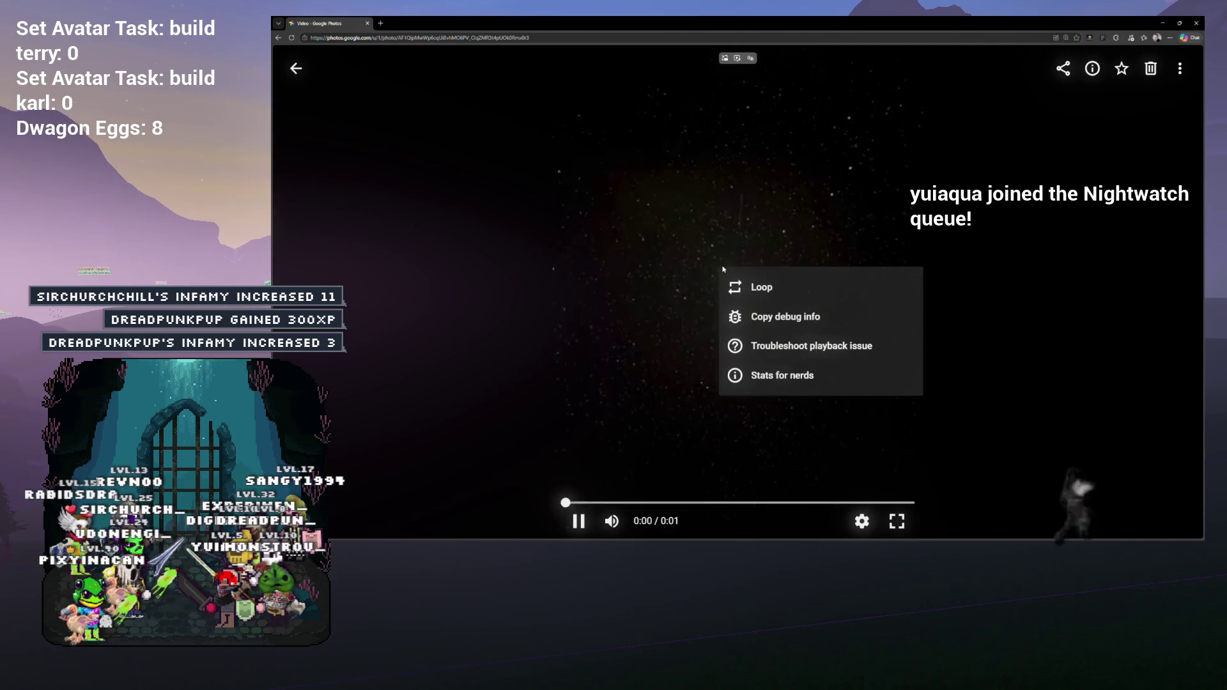
pyautogui.click(636, 265)
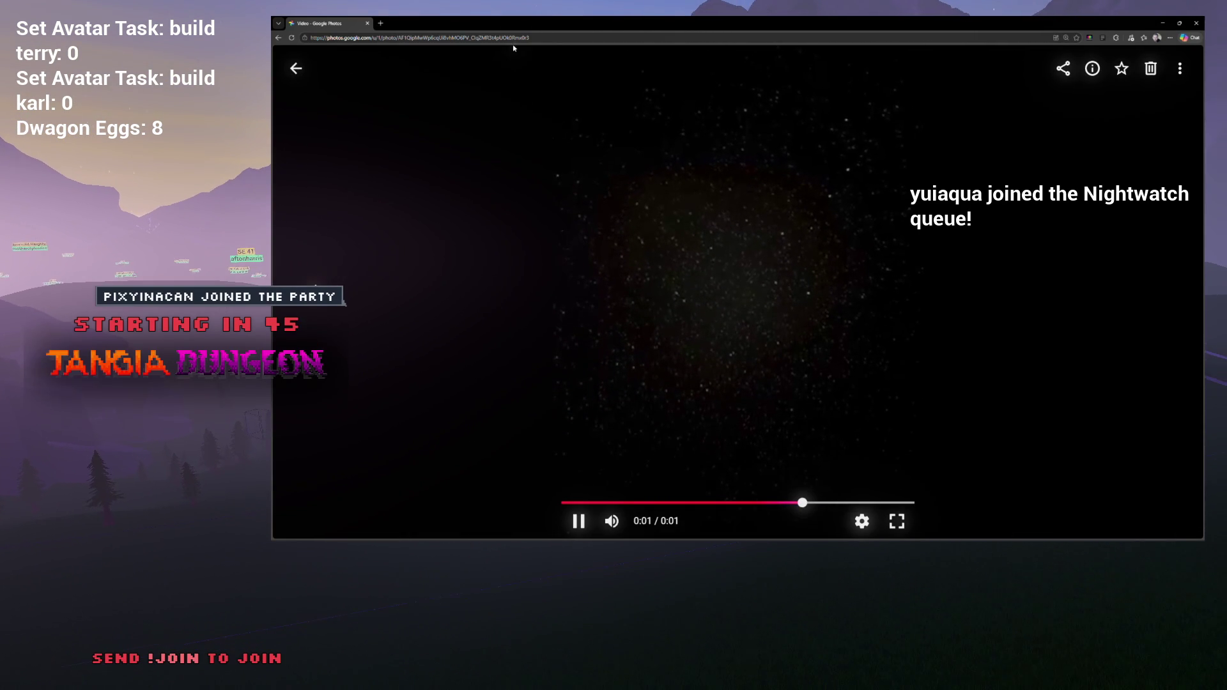
pyautogui.press('super+Down')
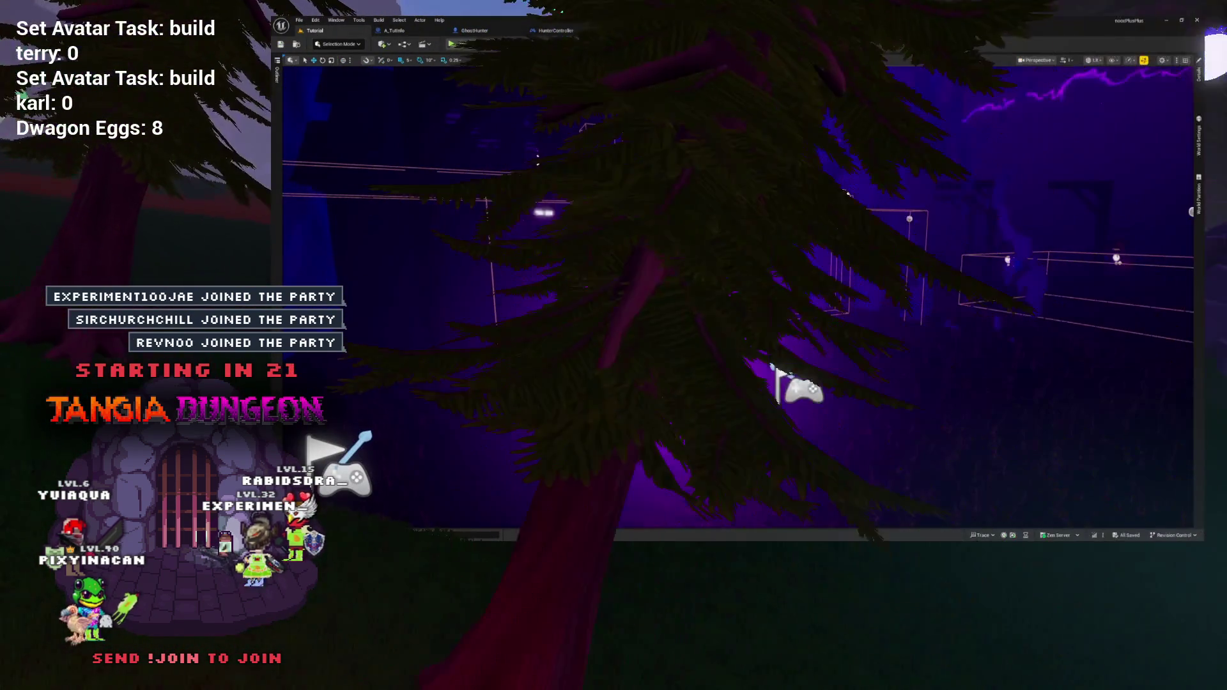
pyautogui.hotkey('alt', 'Tab')
# Step: Maximize the restored Google Photos window showing the dark tree photo
pyautogui.doubleClick(468, 179)
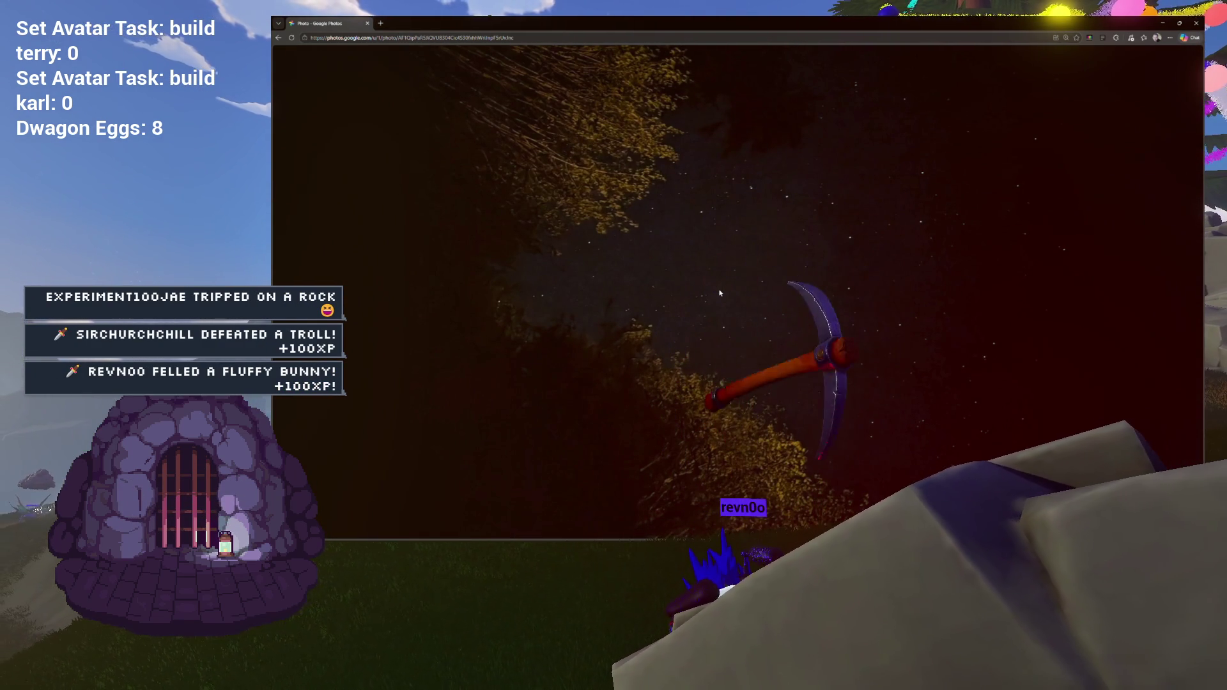
# Step: Zoom into the tree photo, pan to another area, and zoom back out
pyautogui.moveTo(735, 291)
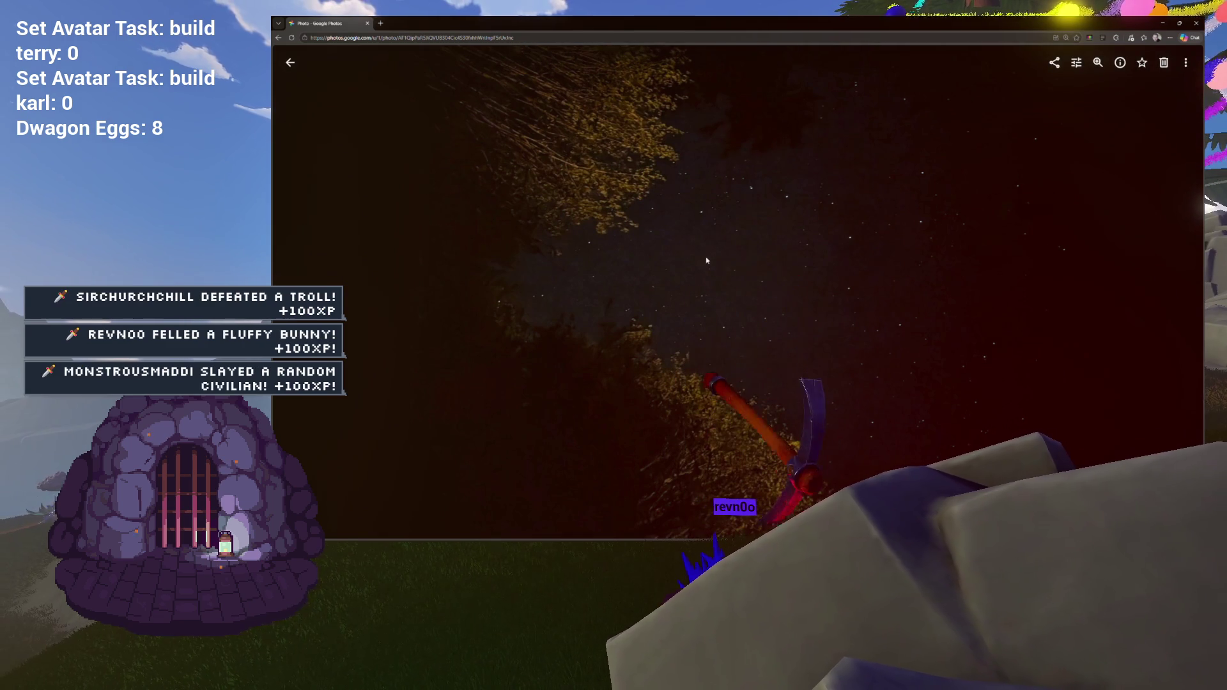
pyautogui.scroll(1, 776, 240)
pyautogui.scroll(1, 776, 237)
pyautogui.moveTo(812, 224)
pyautogui.mouseDown()
pyautogui.moveTo(715, 390)
pyautogui.moveTo(692, 344)
pyautogui.mouseUp()
pyautogui.scroll(1, 692, 344)
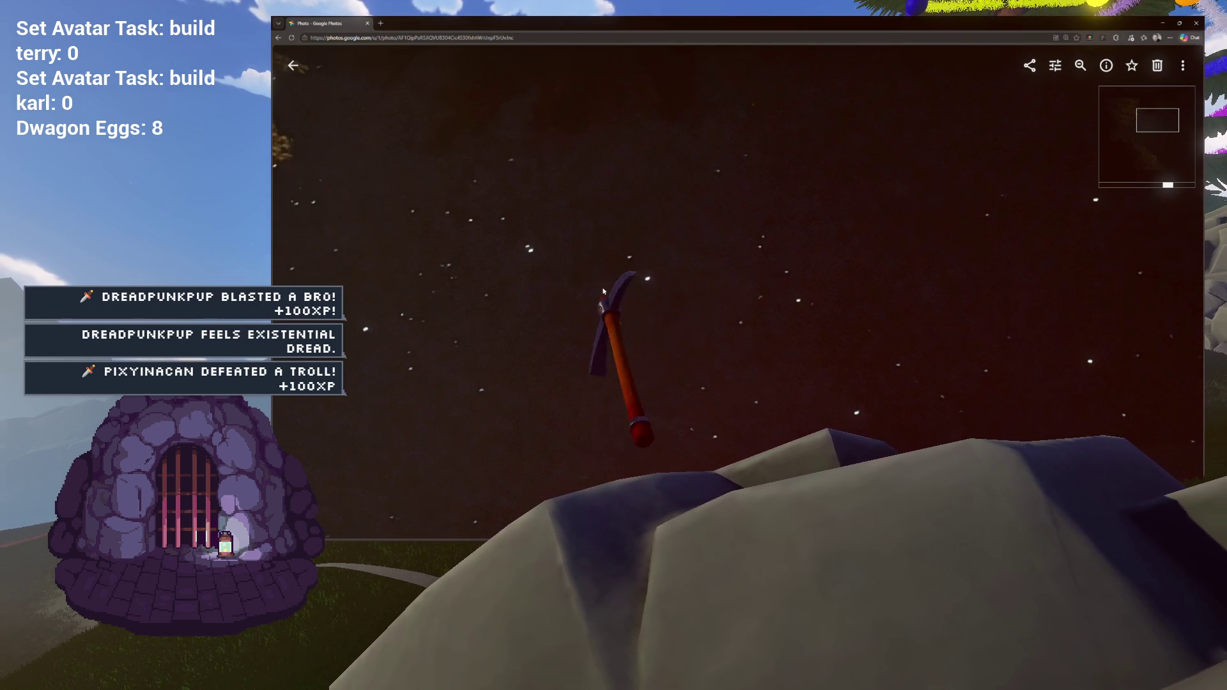
pyautogui.scroll(-2, 635, 287)
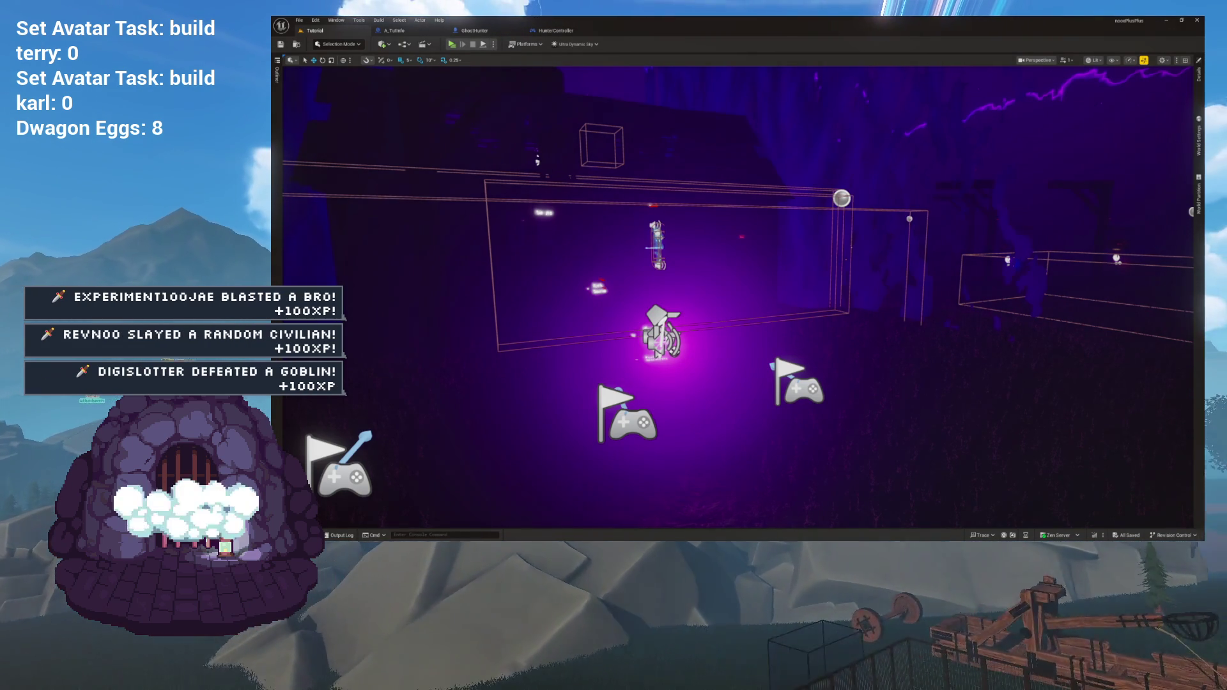
# Step: Bring the Google Photos window back over the editor, showing the sunset photo
pyautogui.hotkey('alt', 'Tab')
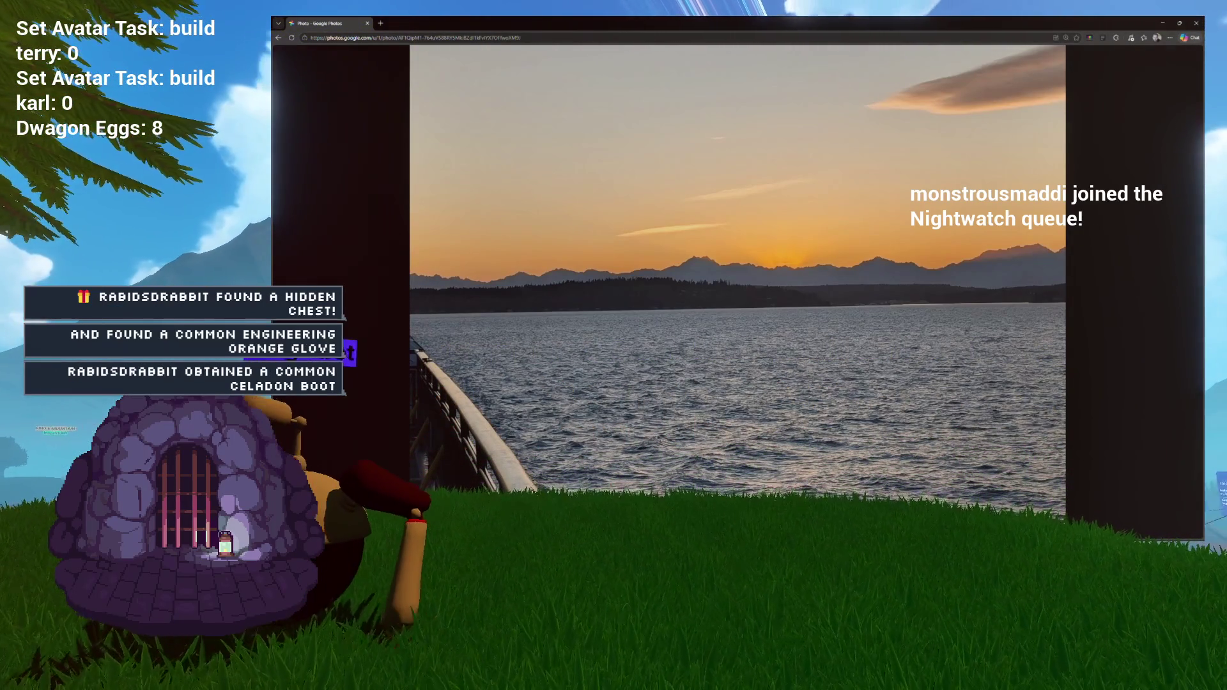
# Step: Switch from the sunset photo back to the Unreal Editor window
pyautogui.moveTo(307, 213)
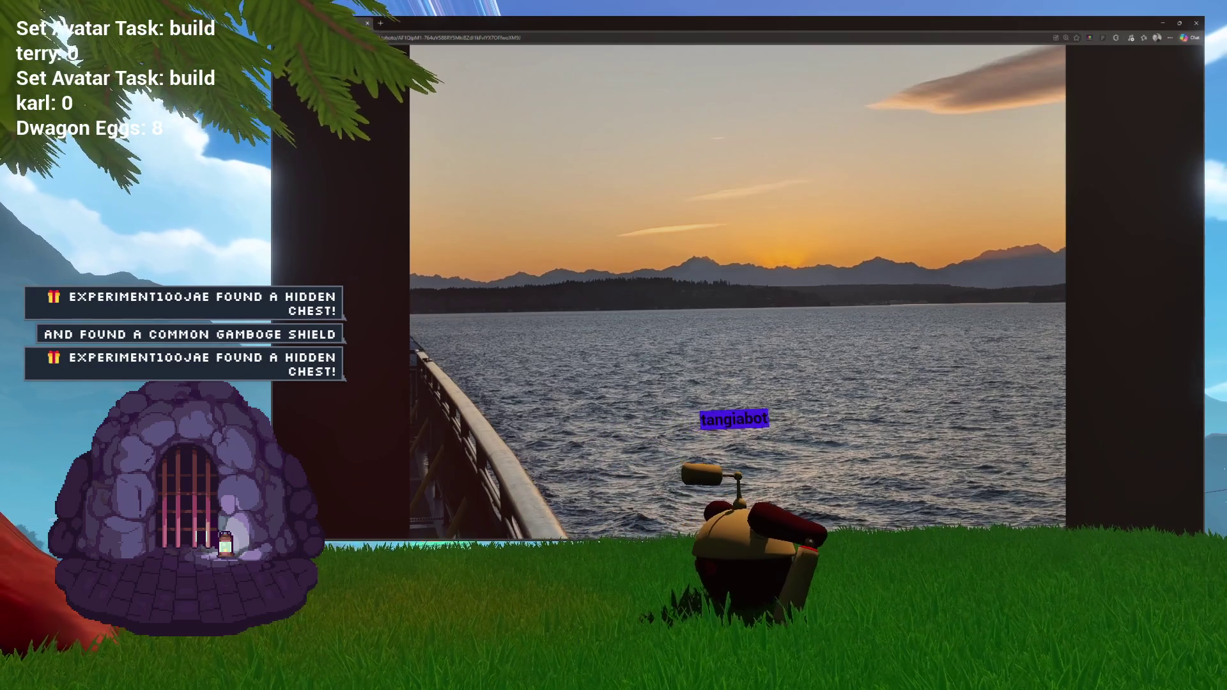
pyautogui.hotkey('alt', 'Tab')
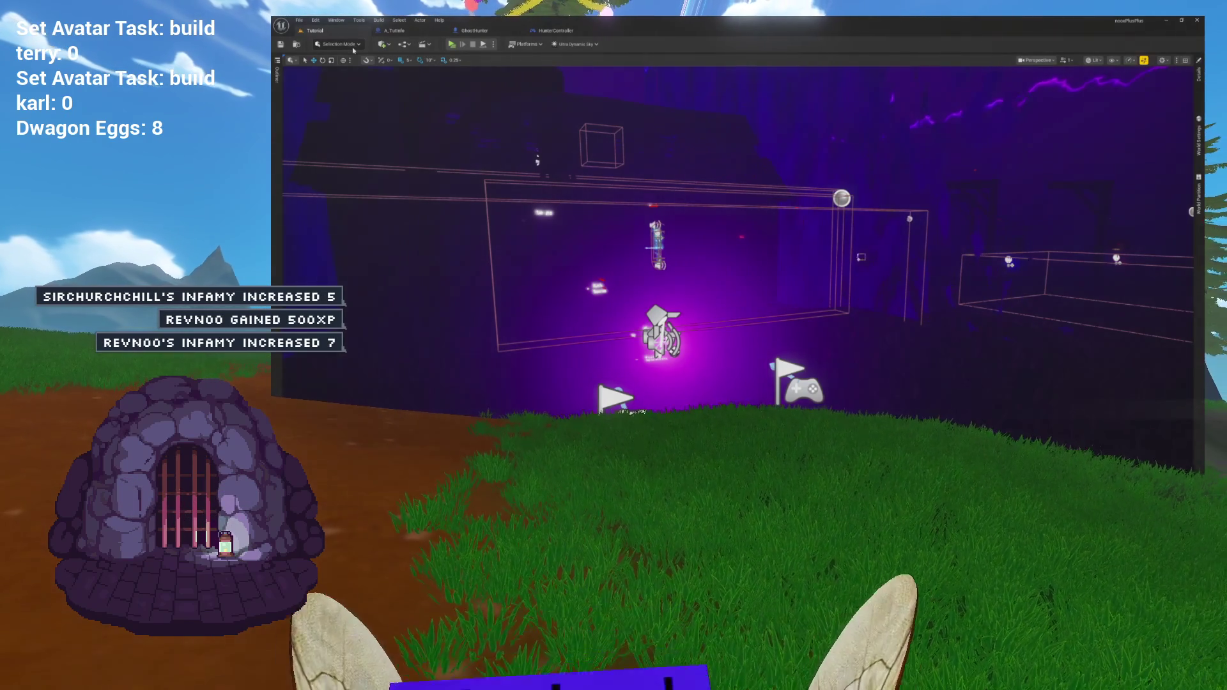
# Step: Fly the viewport camera forward and left, then pull it back out of the wireframe box
pyautogui.moveTo(446, 91)
pyautogui.mouseDown()
pyautogui.moveTo(422, 75)
pyautogui.moveTo(505, 75)
pyautogui.mouseUp()
pyautogui.moveTo(556, 186); pyautogui.dragTo(564, 193)
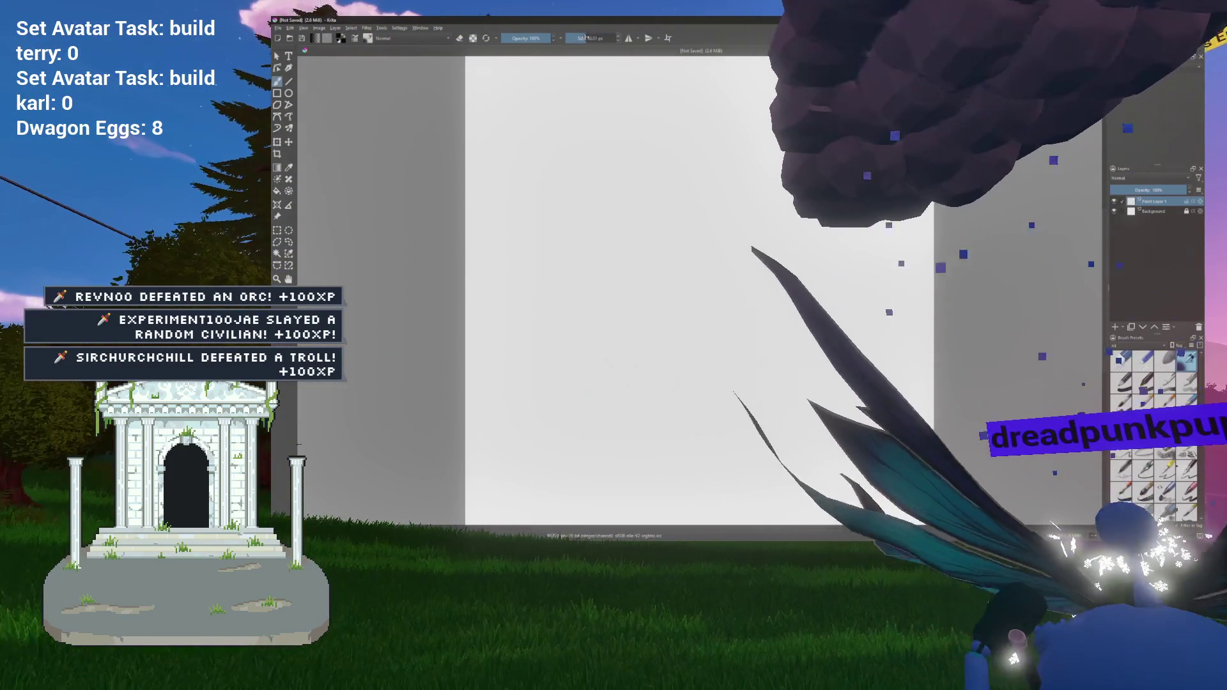
# Step: Adjust the Krita brush size slider, settling on about 1.6 px
pyautogui.moveTo(589, 38); pyautogui.dragTo(581, 37)
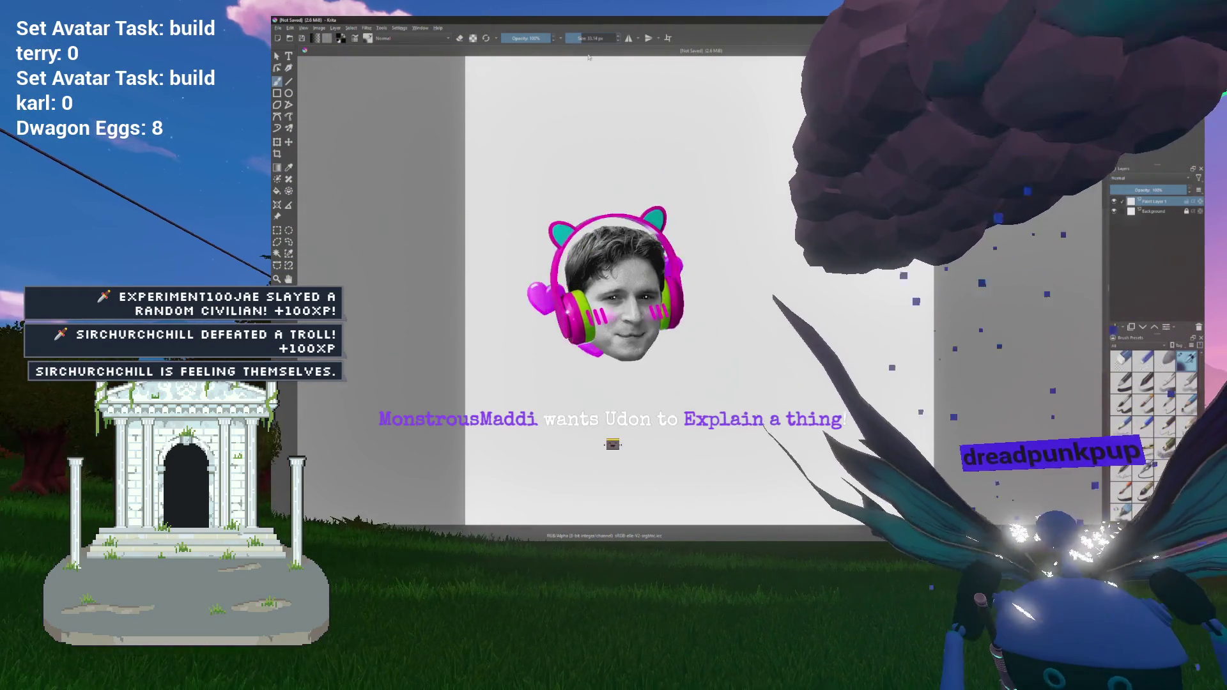
pyautogui.moveTo(579, 37); pyautogui.dragTo(581, 37)
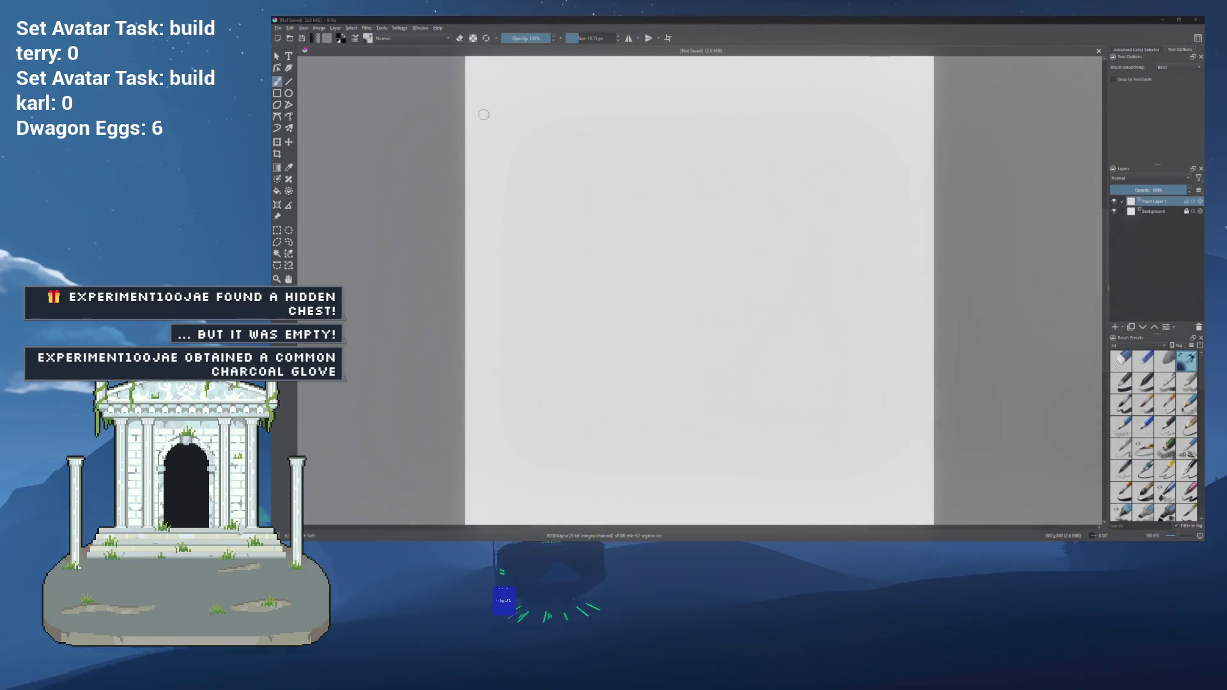
pyautogui.moveTo(572, 37); pyautogui.dragTo(567, 38)
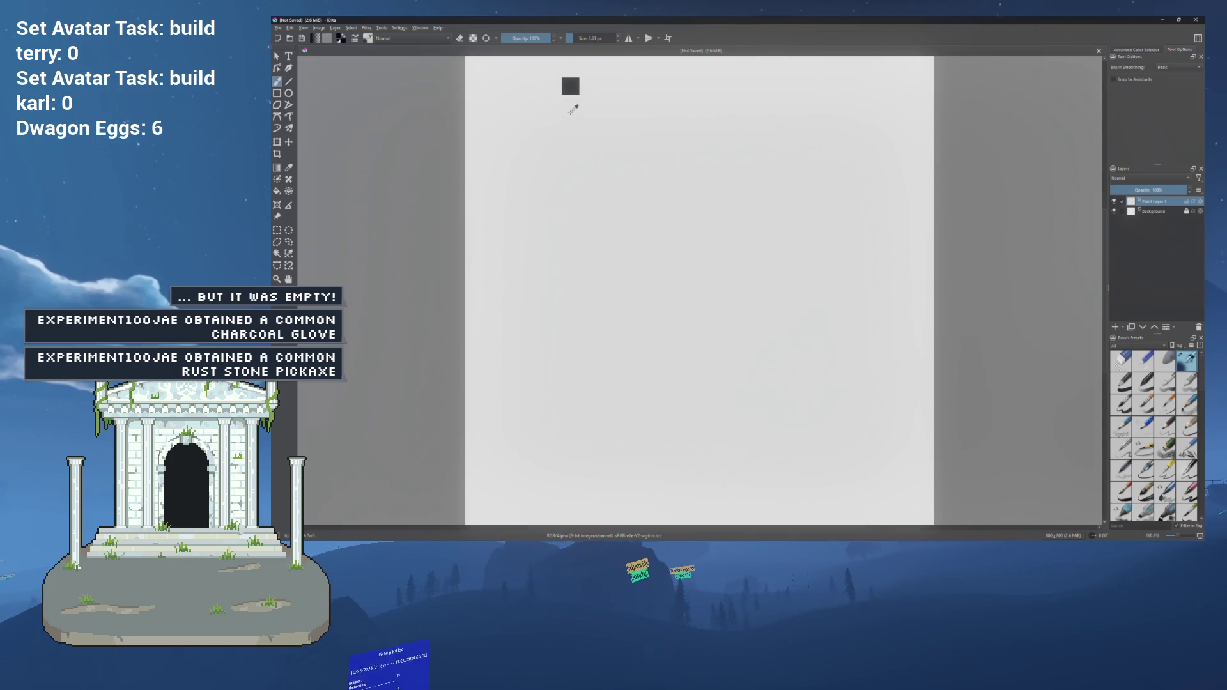
# Step: Sketch the stick figure's head and a curved arm on the canvas
pyautogui.scroll(2, 595, 122)
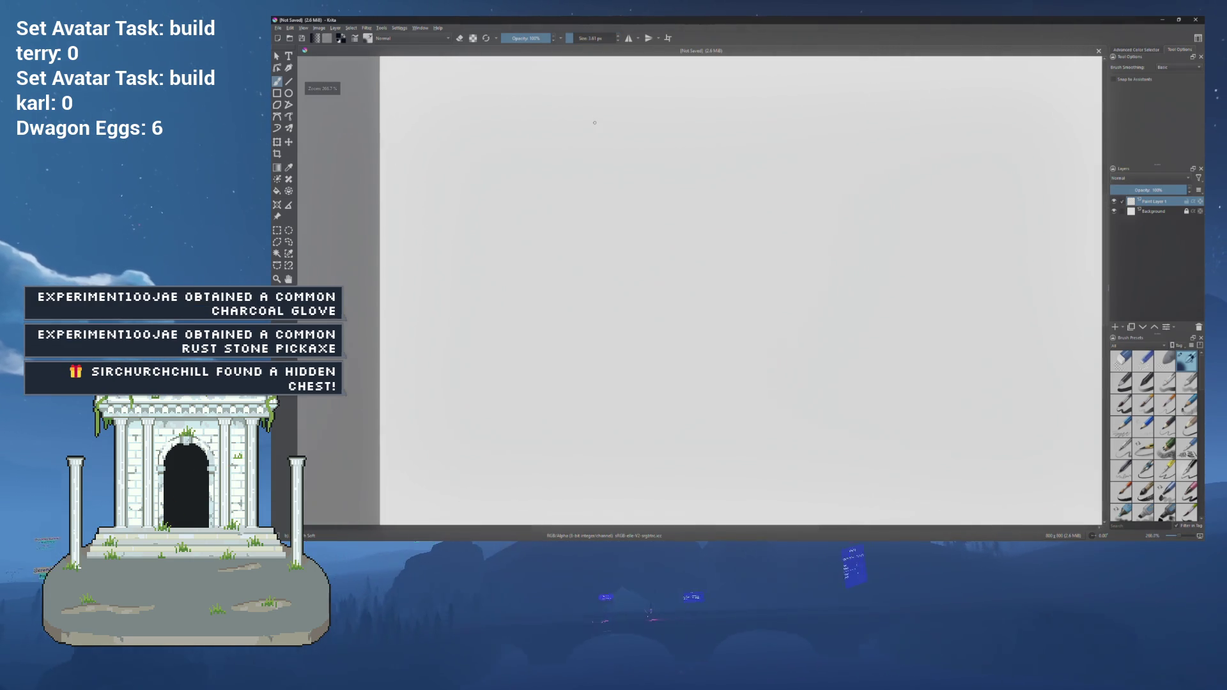
pyautogui.scroll(-1, 588, 122)
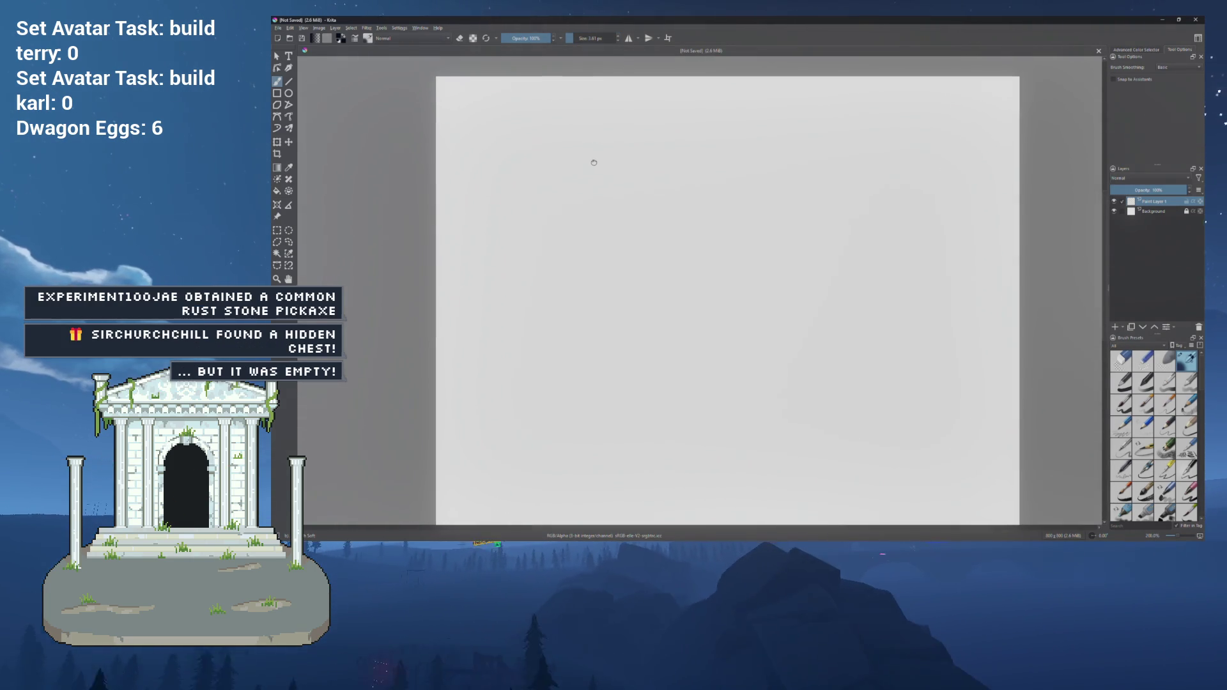
pyautogui.moveTo(496, 150)
pyautogui.mouseDown()
pyautogui.moveTo(531, 137)
pyautogui.moveTo(498, 153)
pyautogui.moveTo(524, 192)
pyautogui.moveTo(524, 230)
pyautogui.mouseUp()
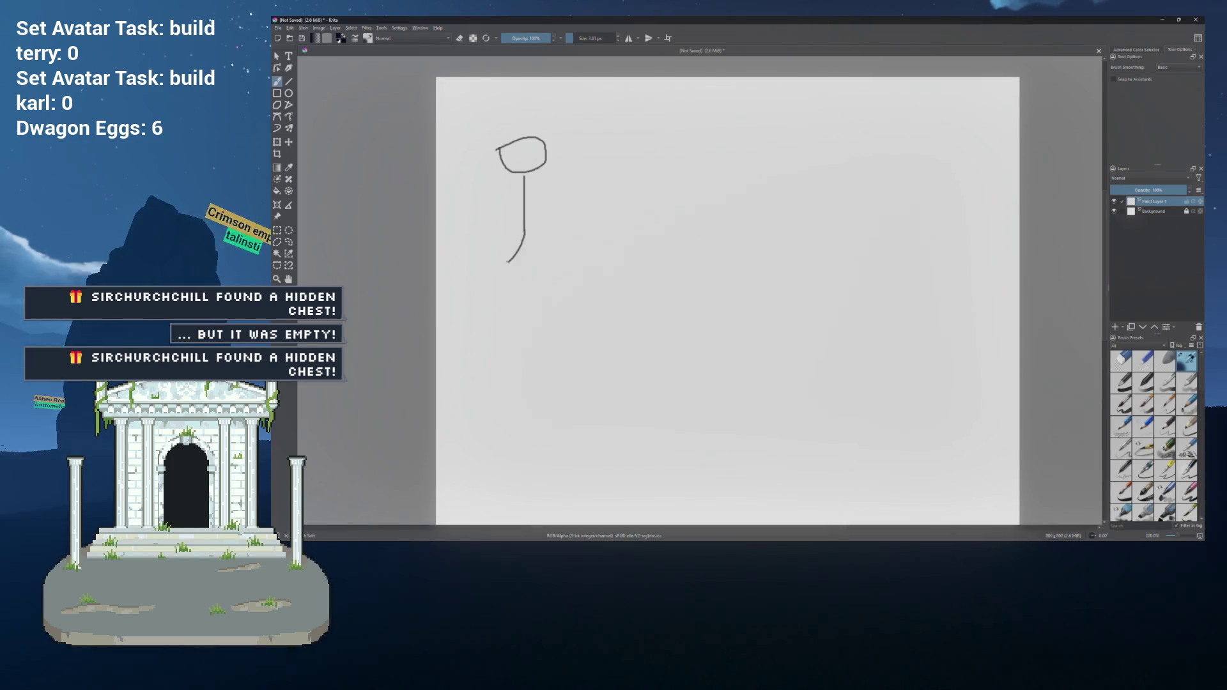
pyautogui.moveTo(504, 189); pyautogui.dragTo(575, 218)
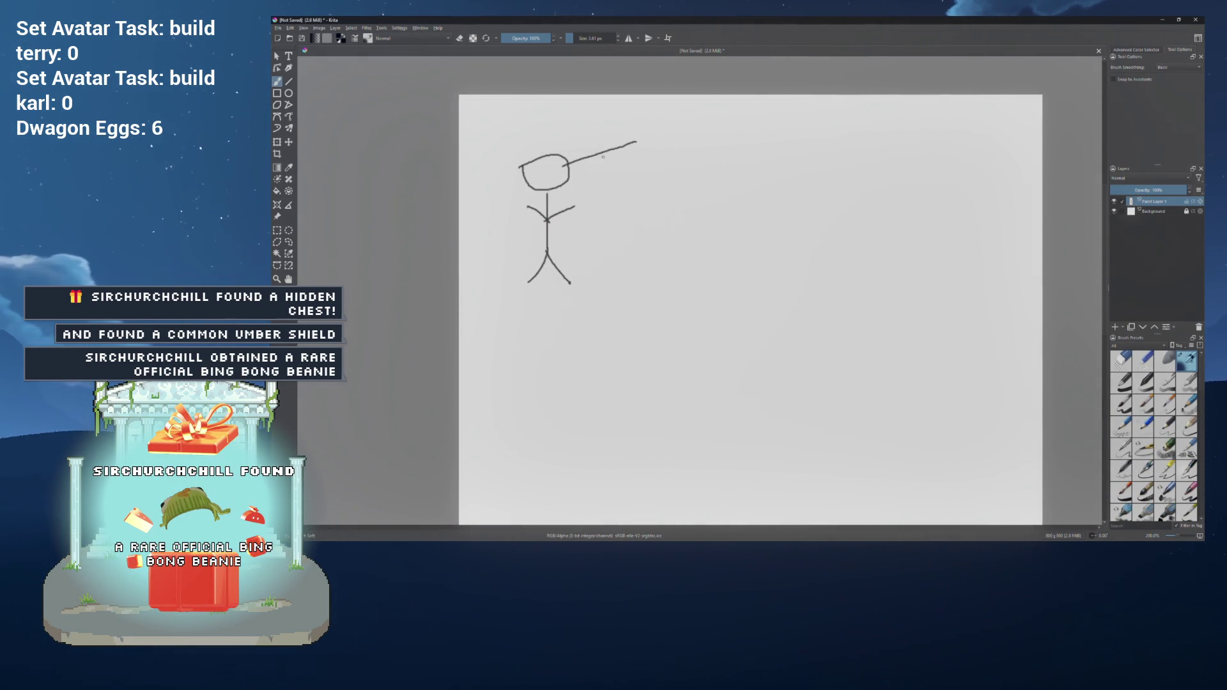
# Step: Draw a box right of the head and connect both its corners to the head with lines
pyautogui.moveTo(620, 204); pyautogui.dragTo(627, 206)
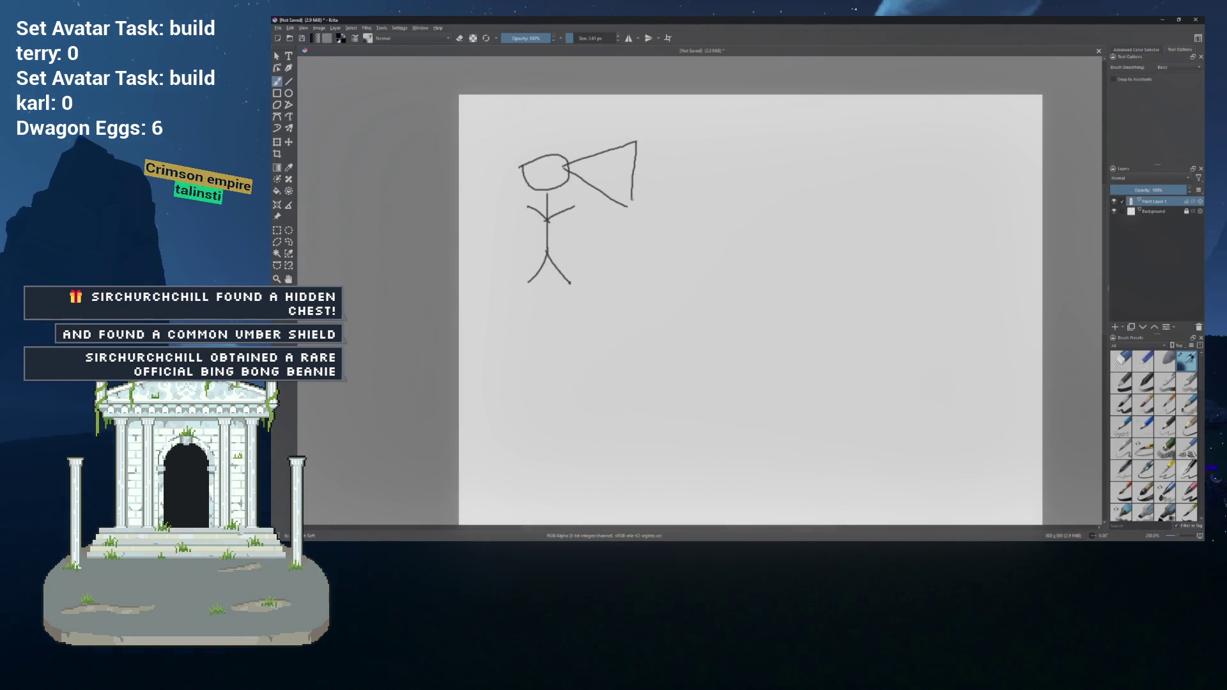
pyautogui.moveTo(681, 205)
pyautogui.mouseDown()
pyautogui.moveTo(707, 203)
pyautogui.moveTo(708, 165)
pyautogui.moveTo(644, 142)
pyautogui.mouseUp()
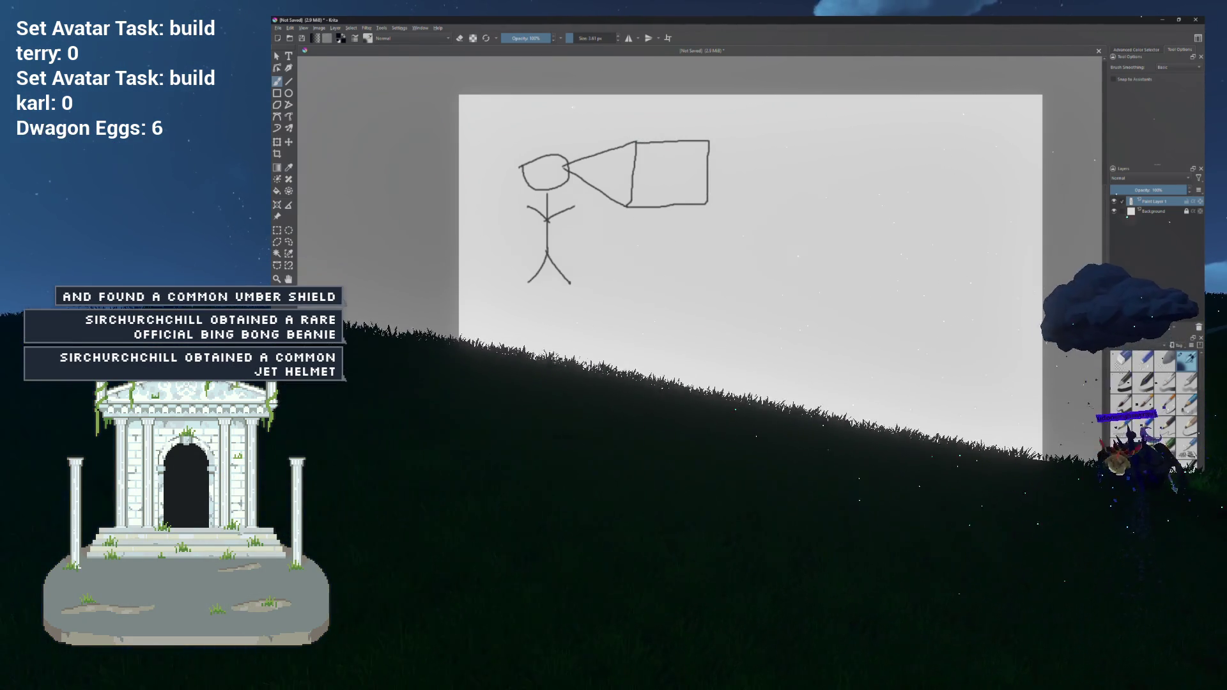
pyautogui.moveTo(564, 168); pyautogui.dragTo(706, 203)
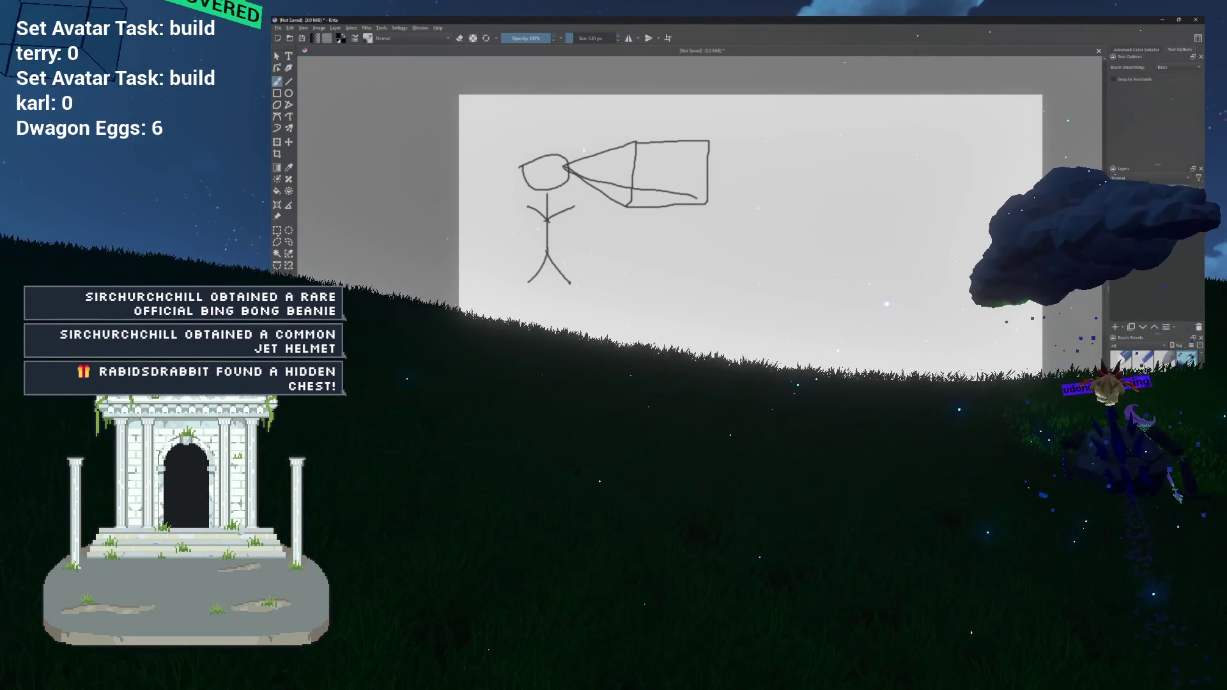
pyautogui.moveTo(566, 168); pyautogui.dragTo(706, 149)
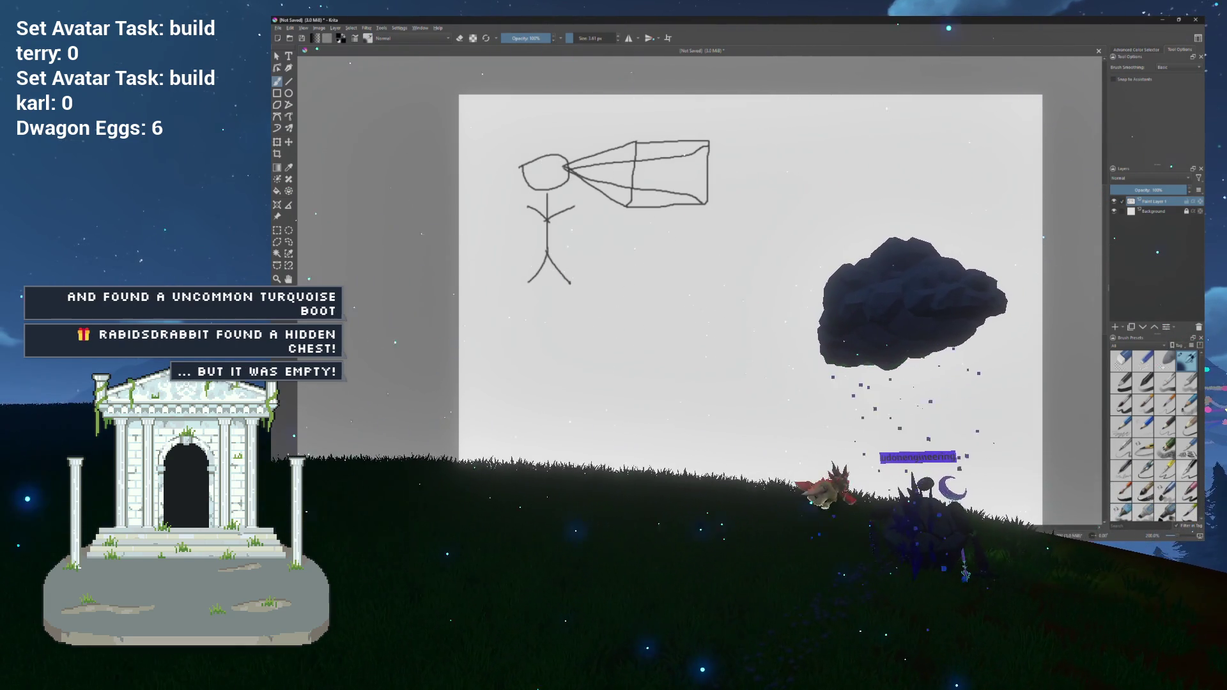
# Step: Zoom into the stick figure's head and draw a pupil and a wide smile
pyautogui.scroll(6, 541, 162)
pyautogui.scroll(1, 540, 161)
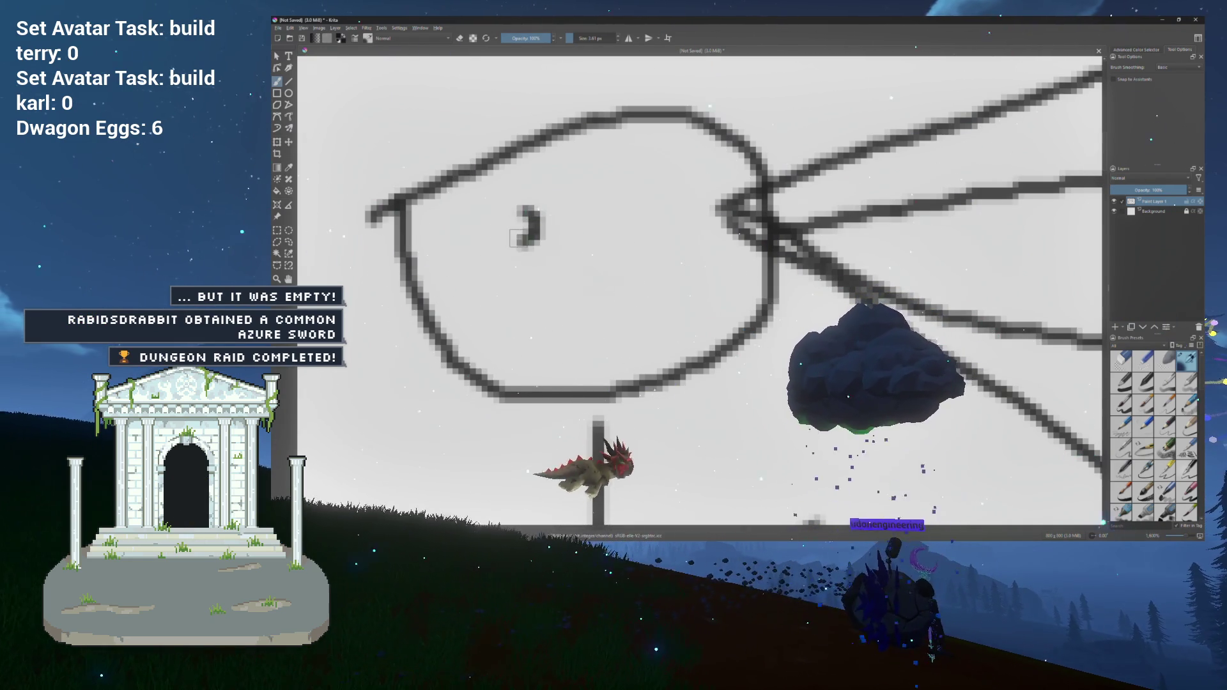
pyautogui.moveTo(522, 237); pyautogui.dragTo(515, 205)
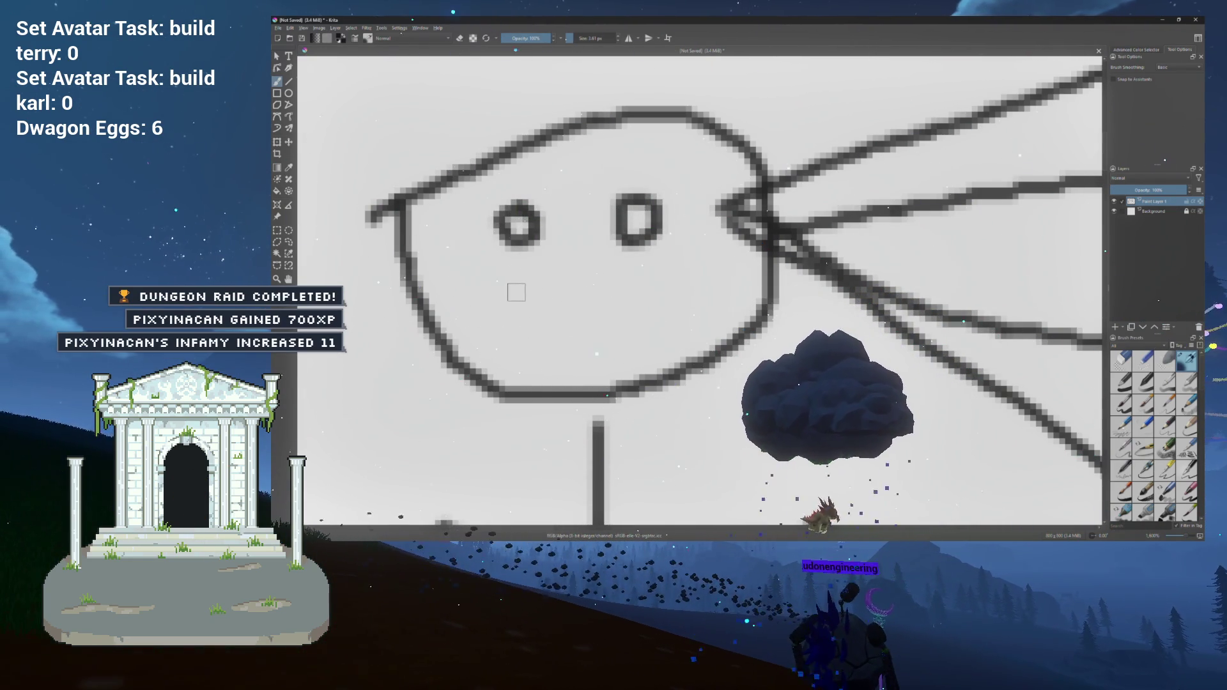
pyautogui.moveTo(691, 319)
pyautogui.mouseDown()
pyautogui.moveTo(668, 352)
pyautogui.moveTo(587, 369)
pyautogui.mouseUp()
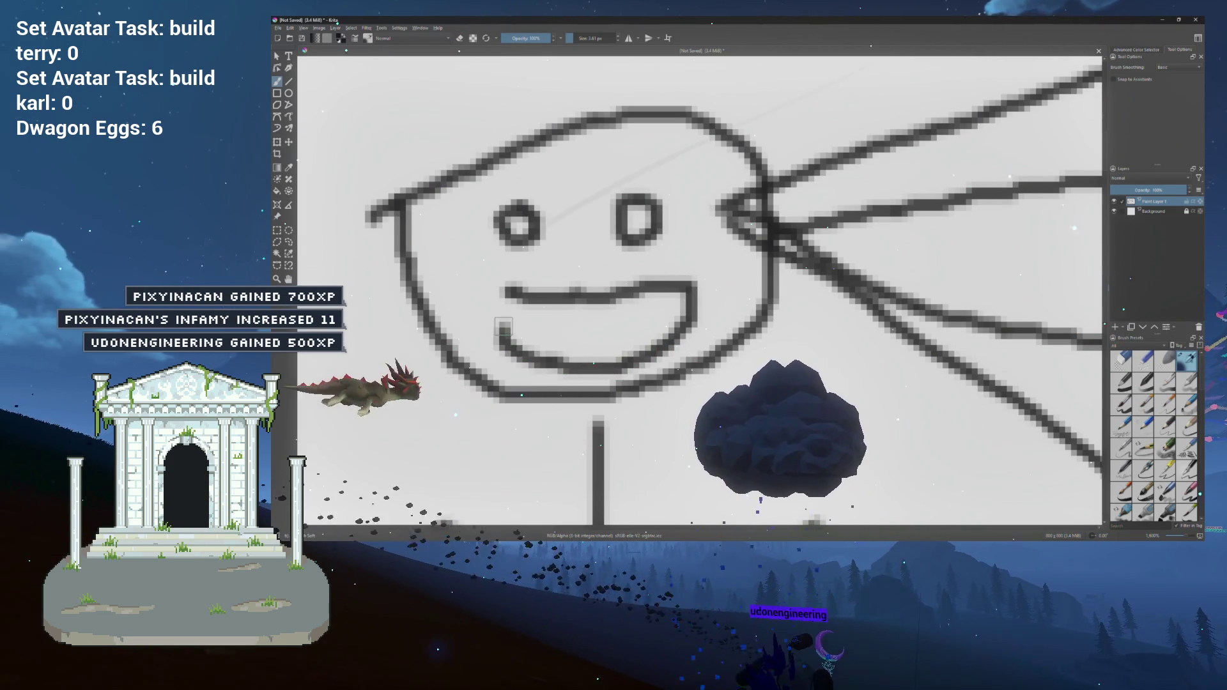
pyautogui.moveTo(504, 331); pyautogui.dragTo(504, 296)
# Step: Draw a thumbs-up hand at the end of the left arm, then zoom back out
pyautogui.scroll(-5, 530, 337)
pyautogui.hscroll(-3, 543, 345)
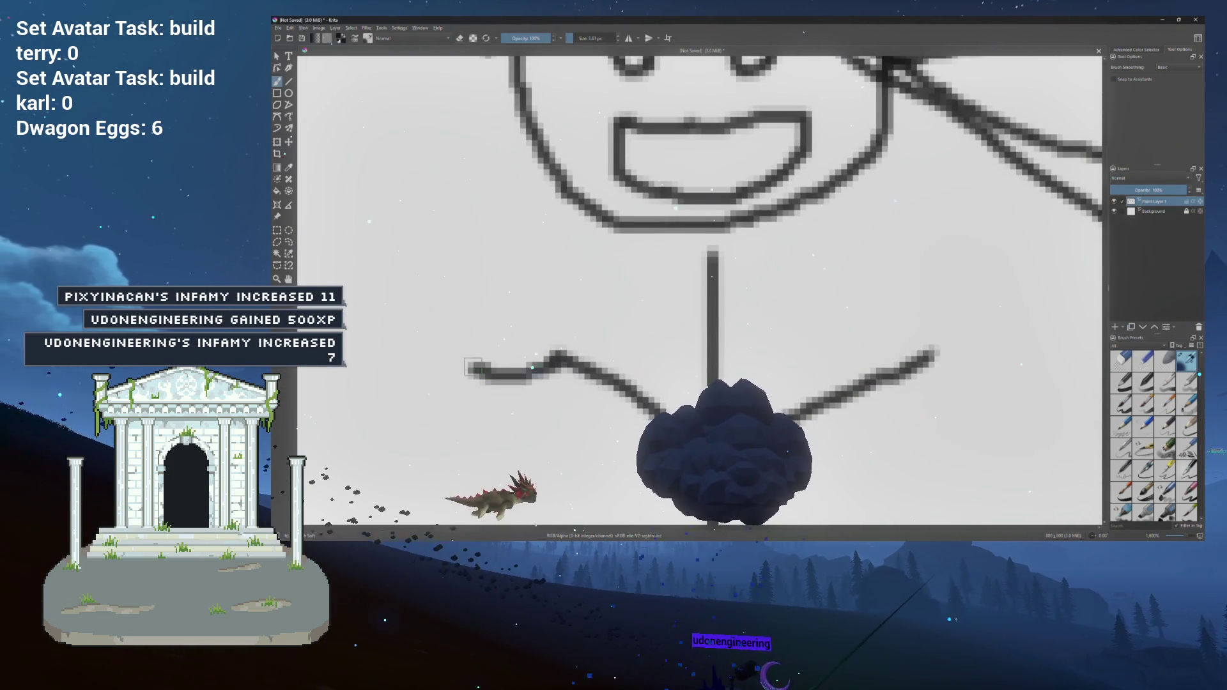
pyautogui.moveTo(473, 367); pyautogui.dragTo(489, 345)
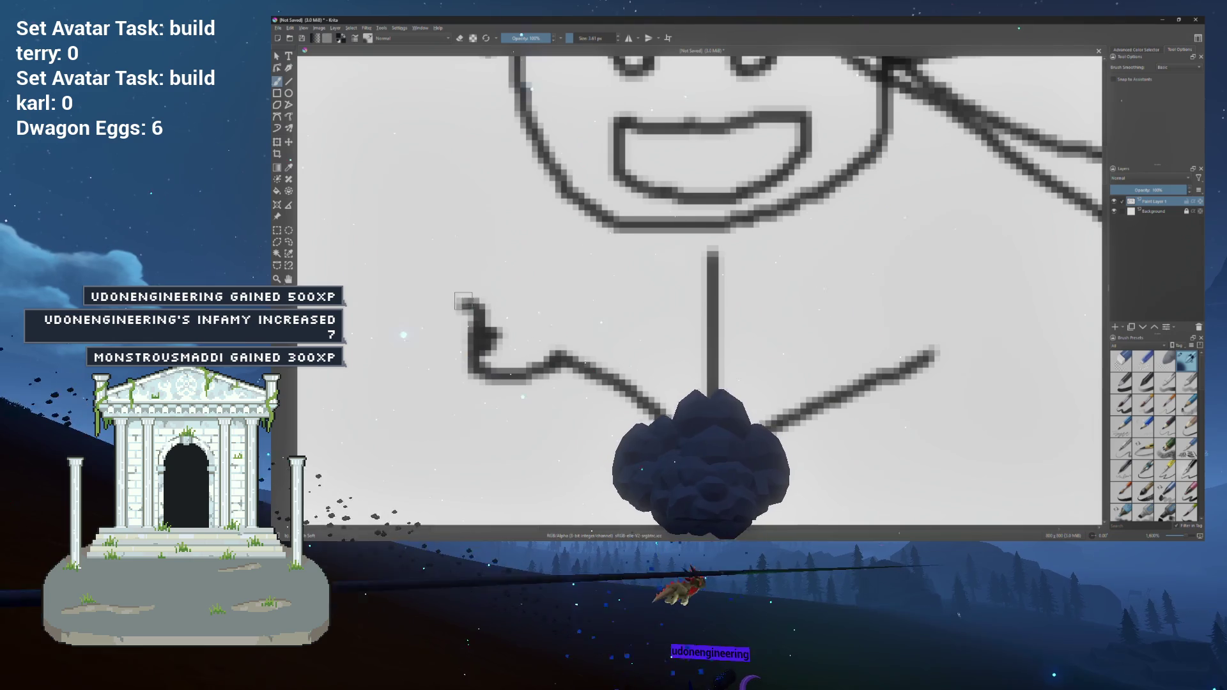
pyautogui.moveTo(525, 266)
pyautogui.mouseDown()
pyautogui.moveTo(565, 262)
pyautogui.moveTo(573, 355)
pyautogui.mouseUp()
pyautogui.scroll(-3, 572, 356)
pyautogui.scroll(-2, 703, 355)
pyautogui.scroll(-3, 703, 355)
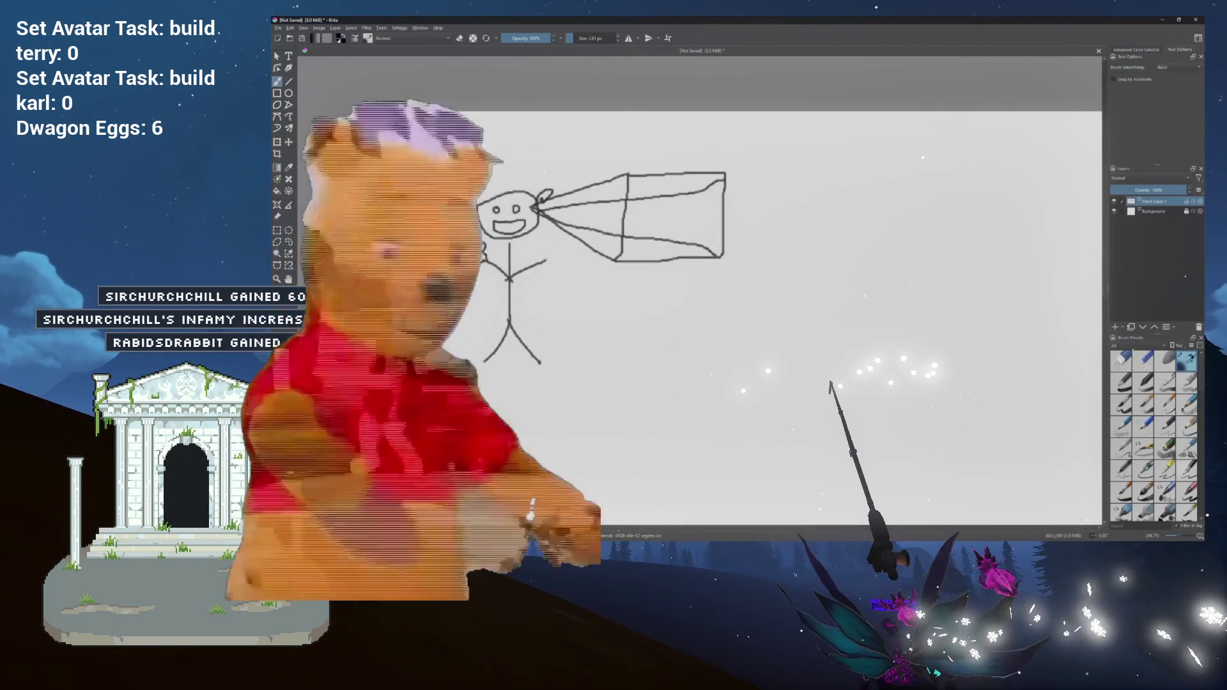
# Step: Close the small looped figure below, add a stroke down and an outstretched arm, then zoom out
pyautogui.moveTo(419, 453)
pyautogui.mouseDown()
pyautogui.moveTo(422, 436)
pyautogui.moveTo(477, 400)
pyautogui.moveTo(473, 378)
pyautogui.mouseUp()
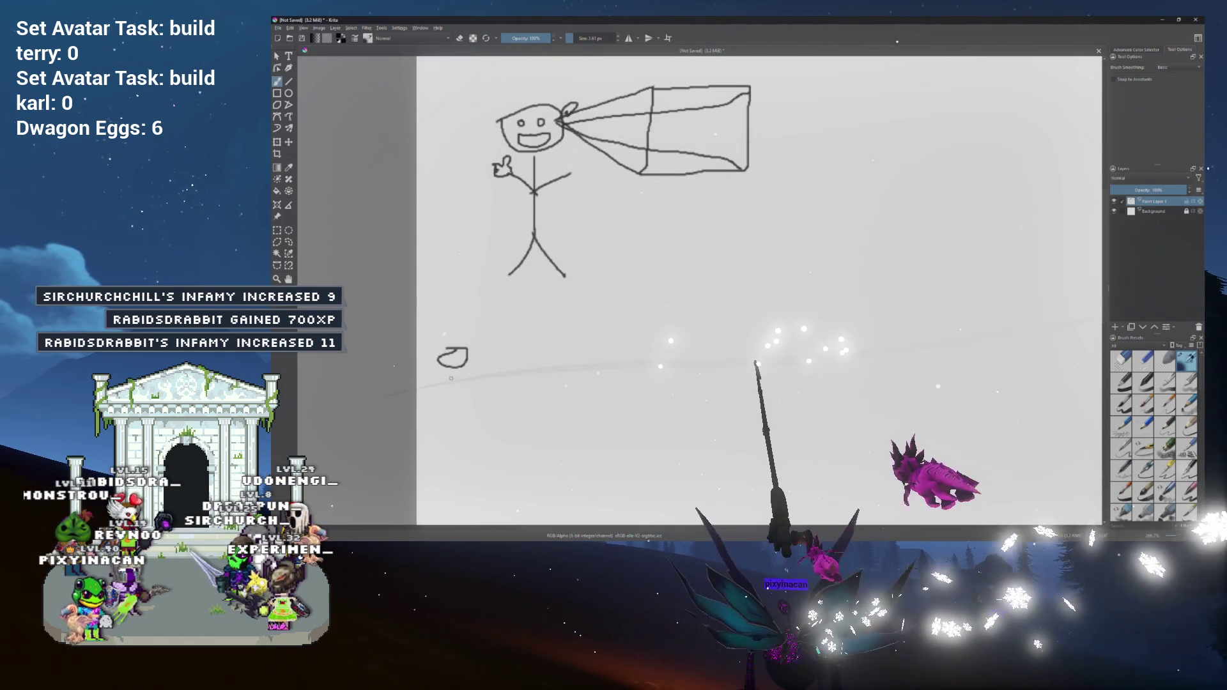
pyautogui.scroll(2, 447, 377)
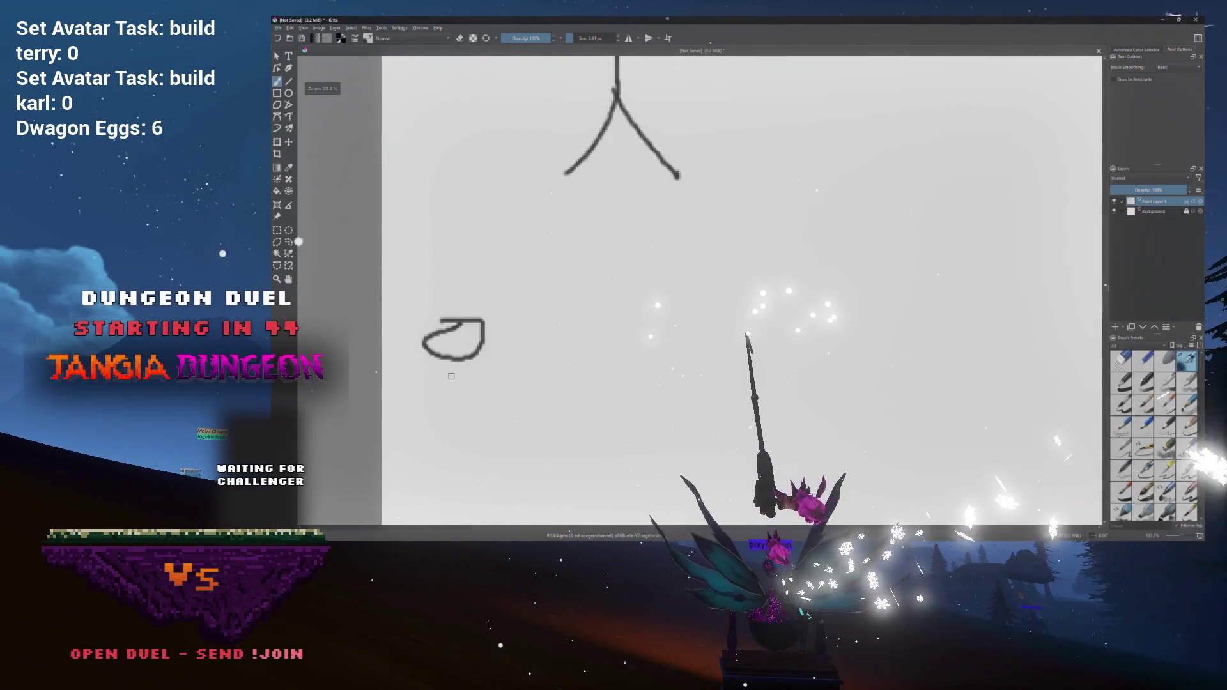
pyautogui.moveTo(460, 378); pyautogui.dragTo(465, 356)
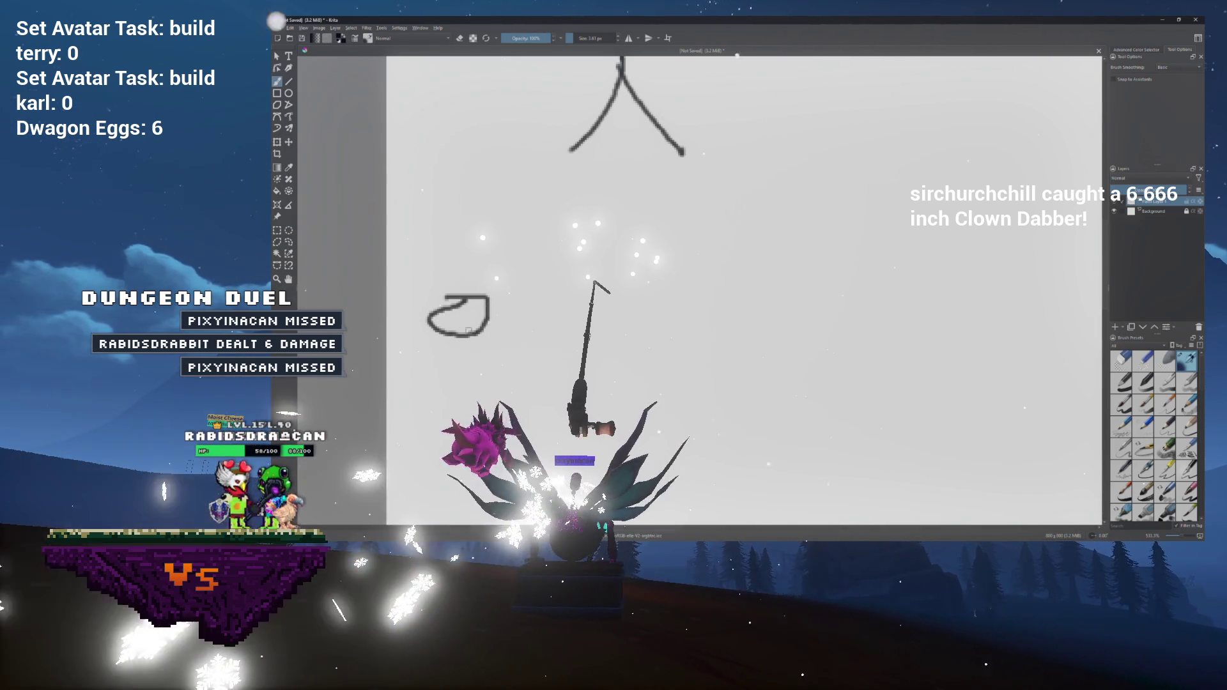
pyautogui.moveTo(478, 347)
pyautogui.mouseDown()
pyautogui.moveTo(530, 295)
pyautogui.moveTo(489, 282)
pyautogui.moveTo(463, 324)
pyautogui.mouseUp()
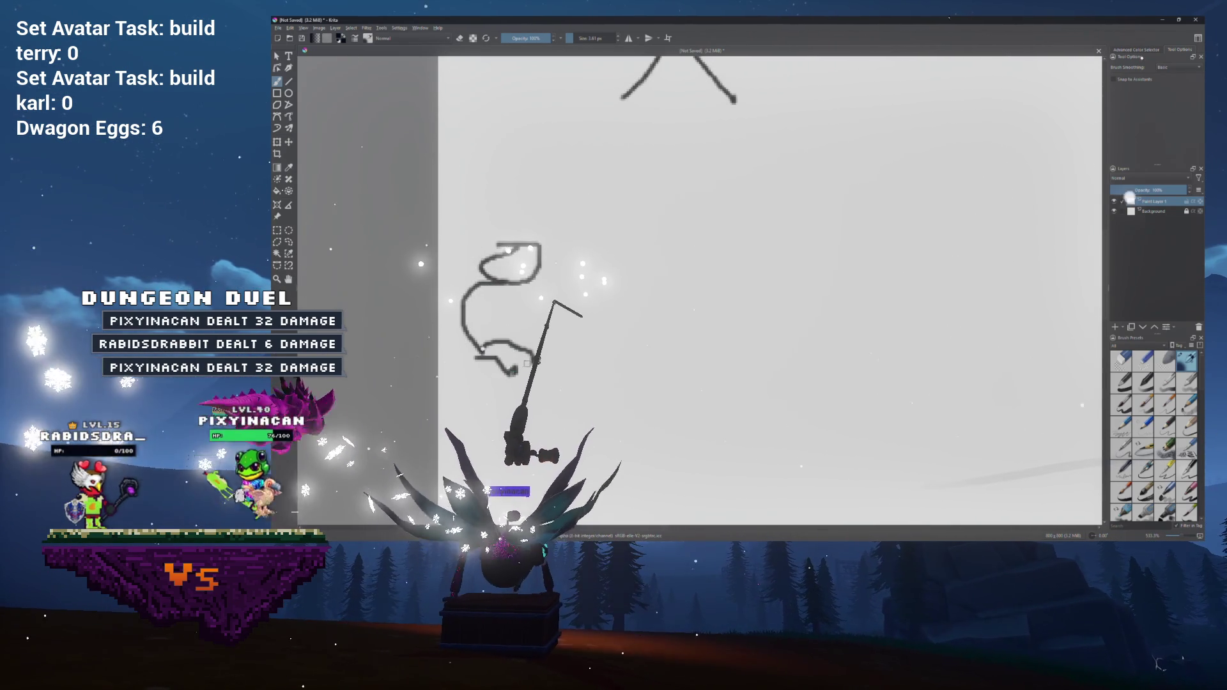
pyautogui.moveTo(492, 282); pyautogui.dragTo(540, 308)
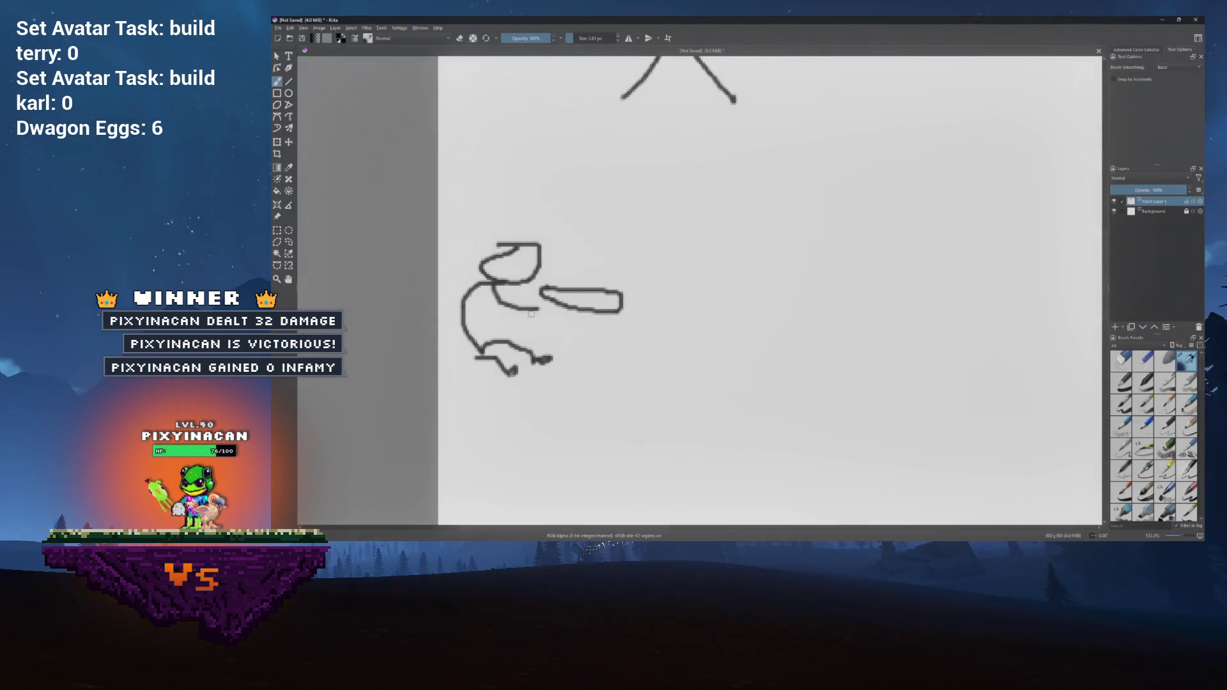
pyautogui.moveTo(573, 228)
pyautogui.mouseDown()
pyautogui.moveTo(573, 252)
pyautogui.moveTo(660, 256)
pyautogui.moveTo(666, 216)
pyautogui.moveTo(570, 232)
pyautogui.moveTo(647, 229)
pyautogui.moveTo(601, 243)
pyautogui.mouseUp()
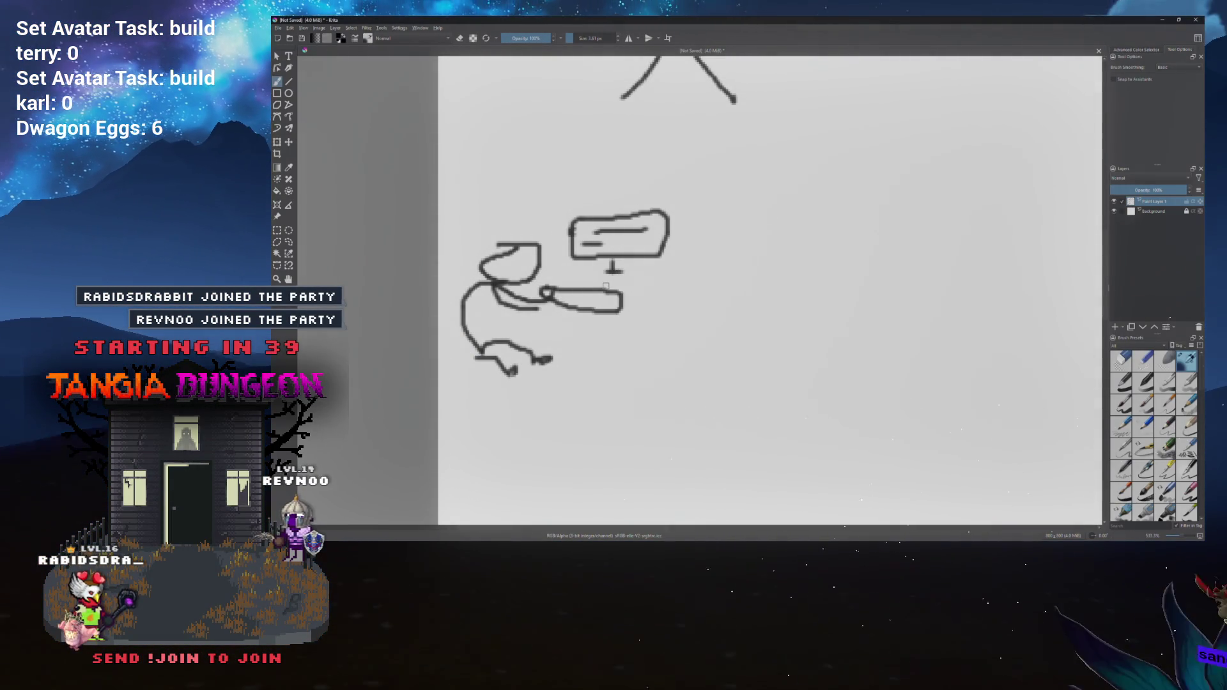
pyautogui.scroll(-5, 705, 247)
pyautogui.moveTo(704, 247)
pyautogui.mouseDown()
pyautogui.moveTo(654, 309)
pyautogui.moveTo(589, 288)
pyautogui.mouseUp()
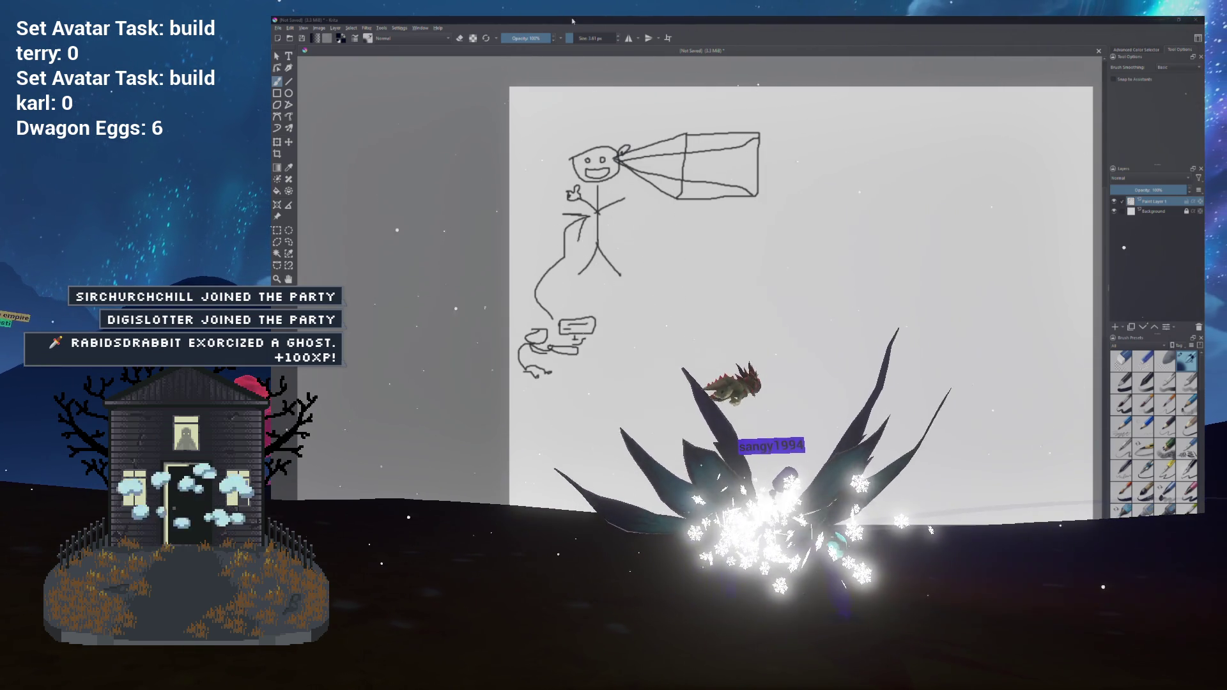
# Step: Draw a small book shape on the right, a curve to it from the cone, and a box around it
pyautogui.moveTo(690, 246); pyautogui.dragTo(639, 248)
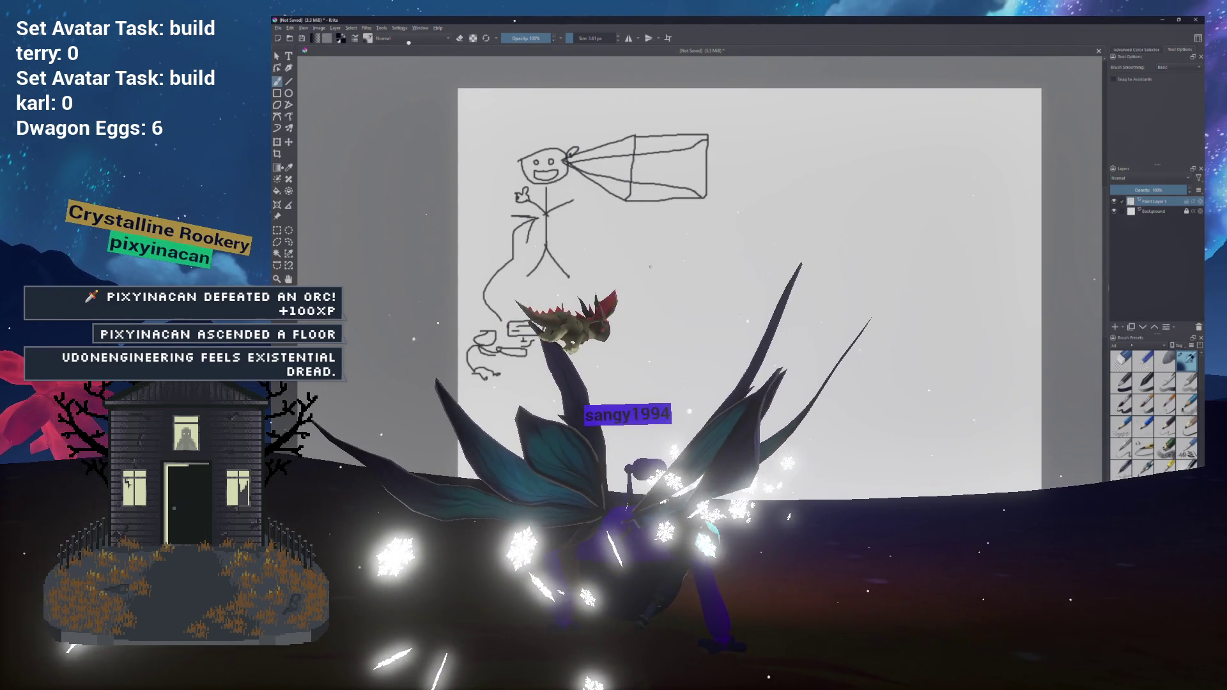
pyautogui.moveTo(847, 241)
pyautogui.mouseDown()
pyautogui.moveTo(842, 262)
pyautogui.moveTo(874, 274)
pyautogui.moveTo(851, 268)
pyautogui.mouseUp()
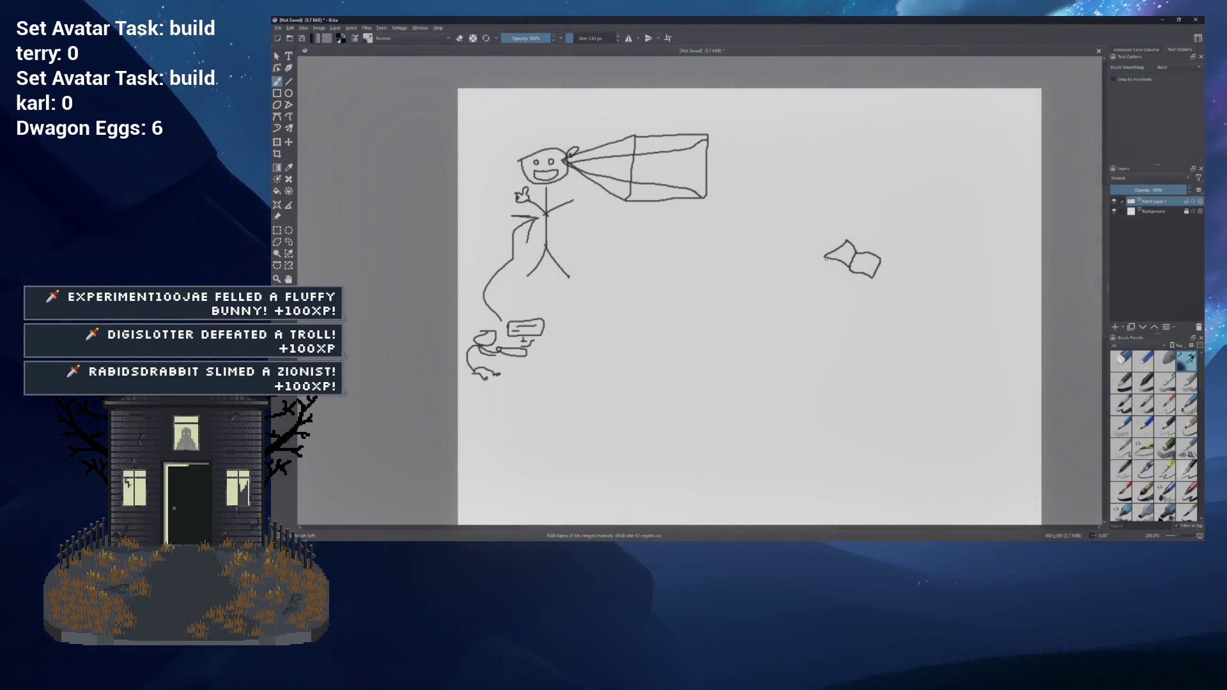
pyautogui.moveTo(826, 258); pyautogui.dragTo(846, 276)
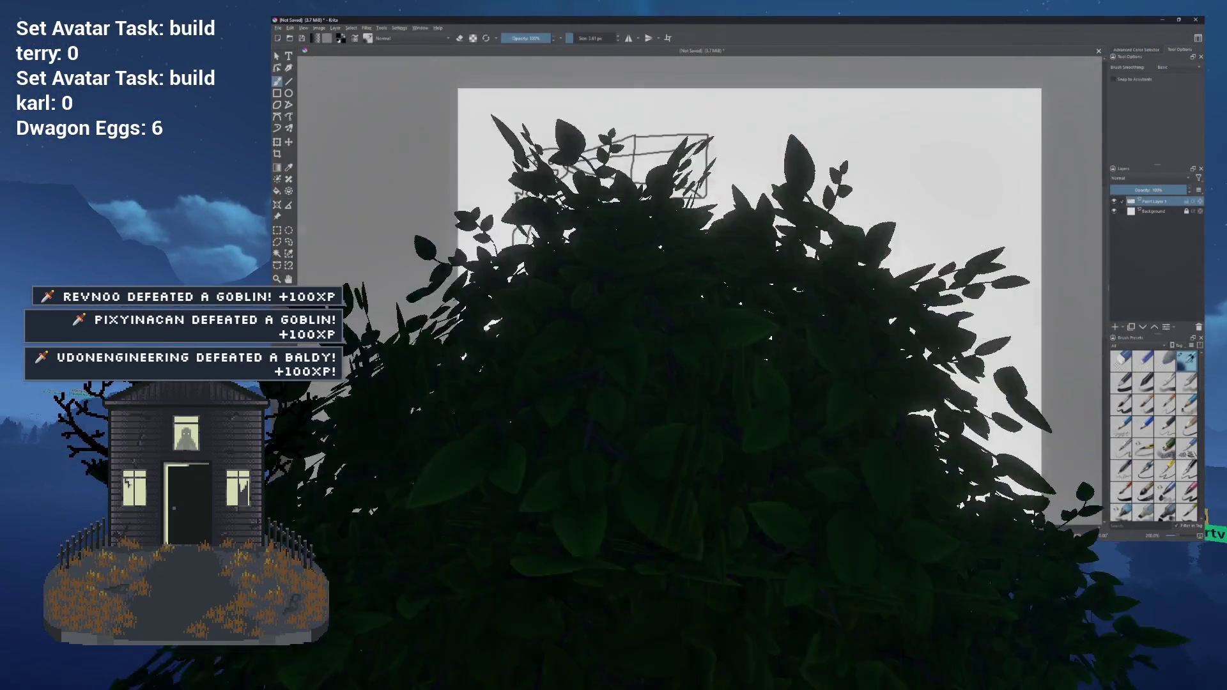
pyautogui.moveTo(579, 172)
pyautogui.mouseDown()
pyautogui.moveTo(718, 297)
pyautogui.moveTo(827, 272)
pyautogui.moveTo(828, 294)
pyautogui.mouseUp()
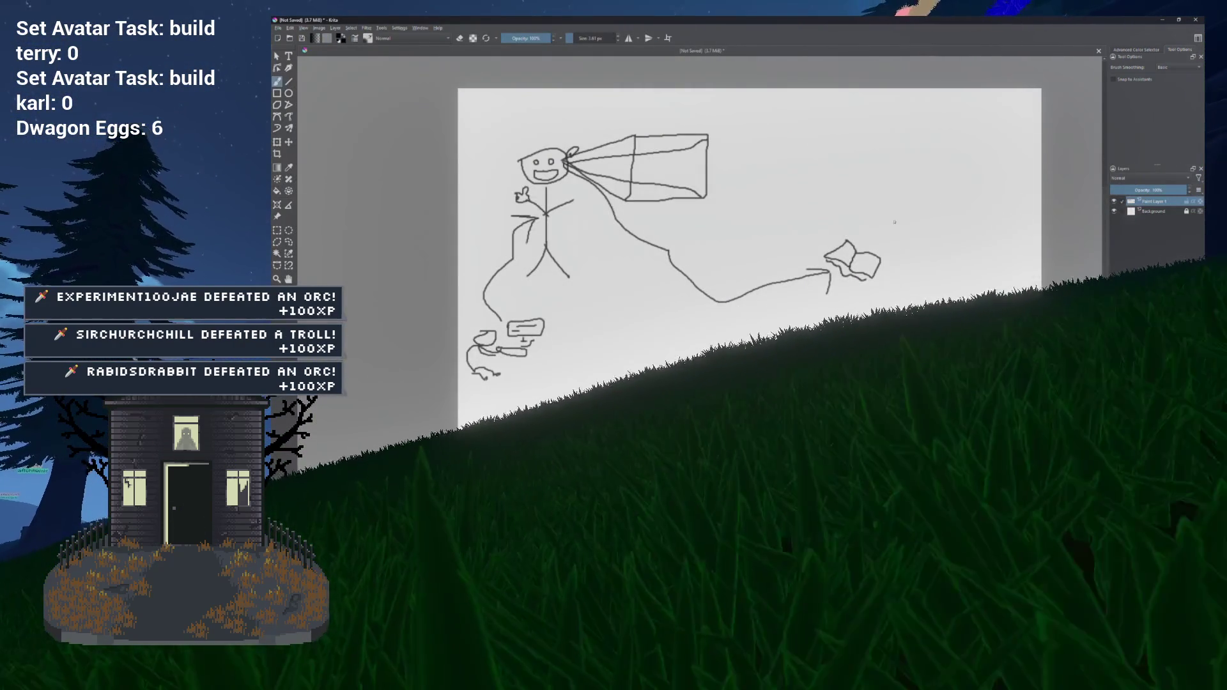
pyautogui.moveTo(943, 230)
pyautogui.mouseDown()
pyautogui.moveTo(811, 230)
pyautogui.moveTo(797, 285)
pyautogui.moveTo(935, 257)
pyautogui.moveTo(939, 231)
pyautogui.mouseUp()
pyautogui.moveTo(973, 289); pyautogui.dragTo(962, 318)
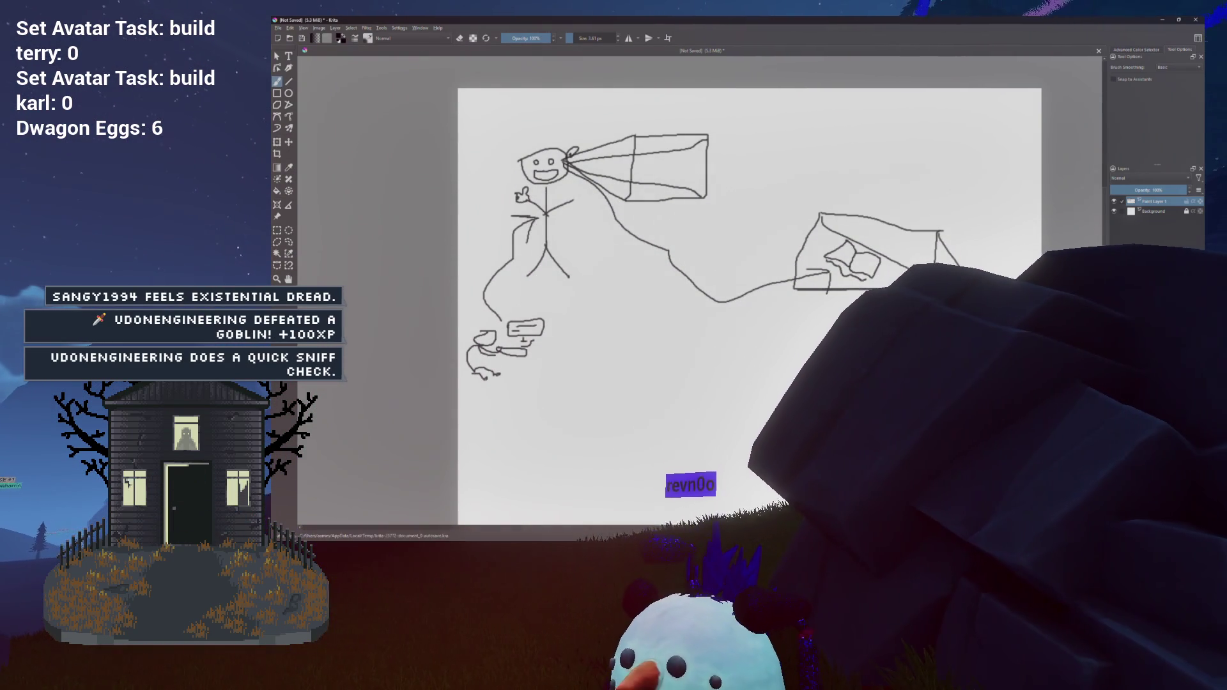
pyautogui.moveTo(703, 288); pyautogui.dragTo(682, 260)
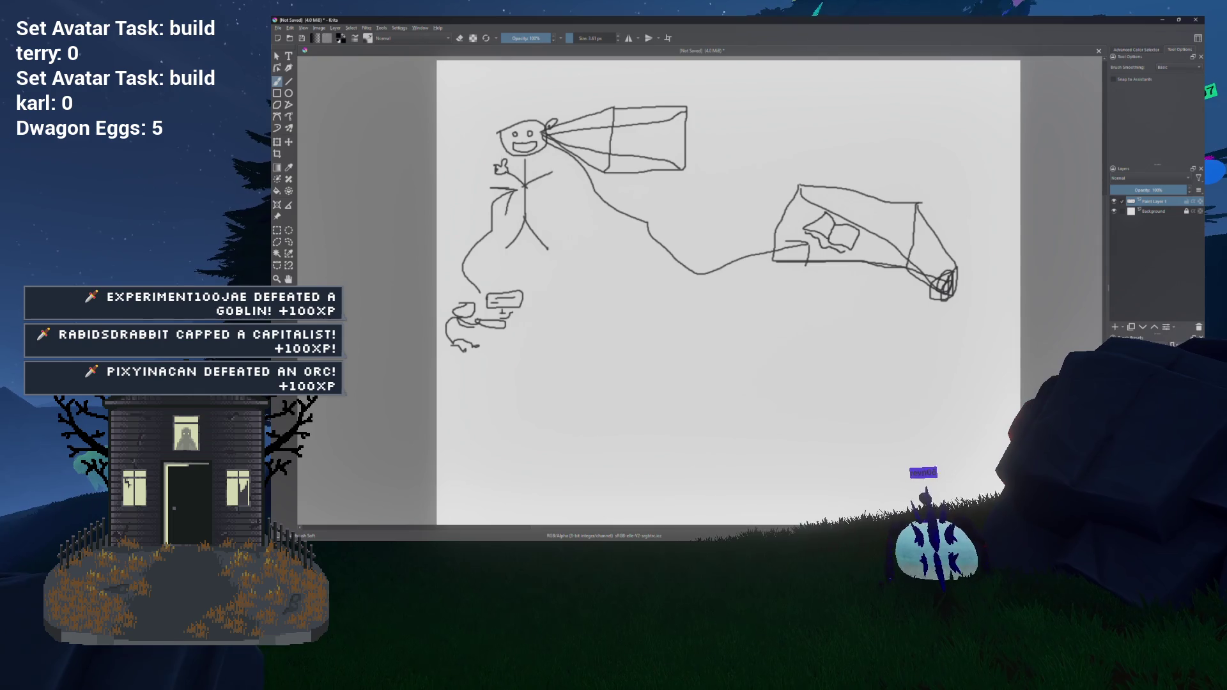
# Step: Sketch a curved scribbled figure in the lower middle, extending it with a stroke to the right
pyautogui.scroll(1, 556, 170)
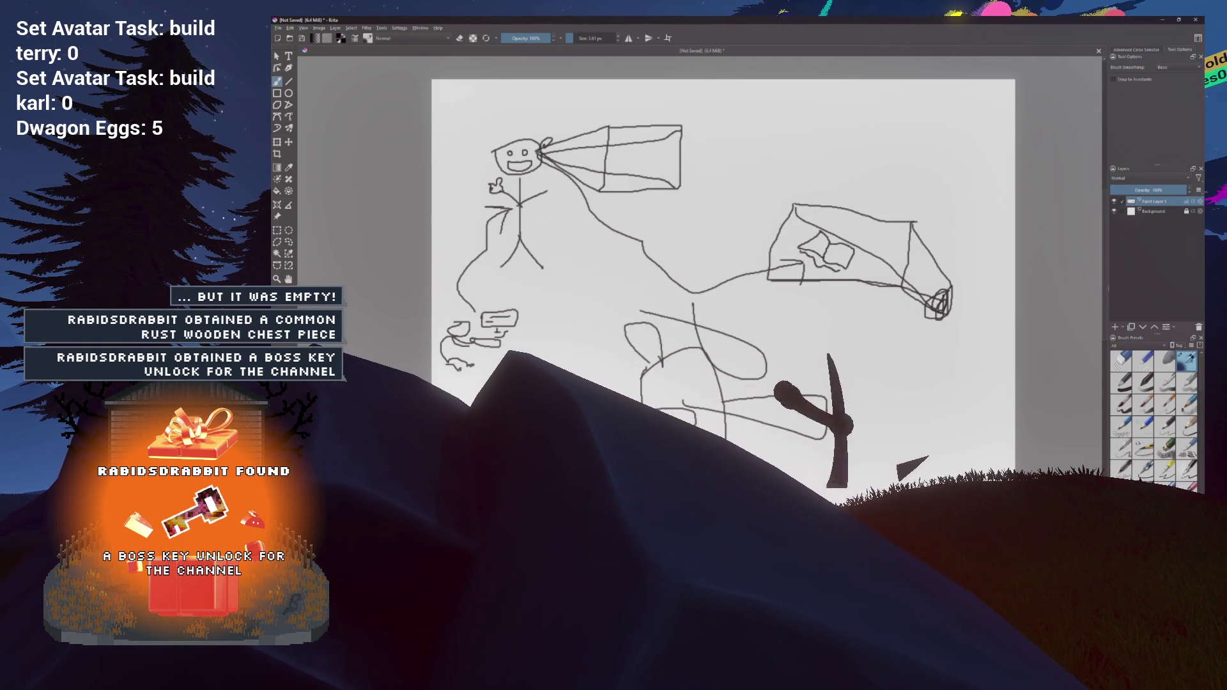
pyautogui.moveTo(821, 392); pyautogui.dragTo(864, 443)
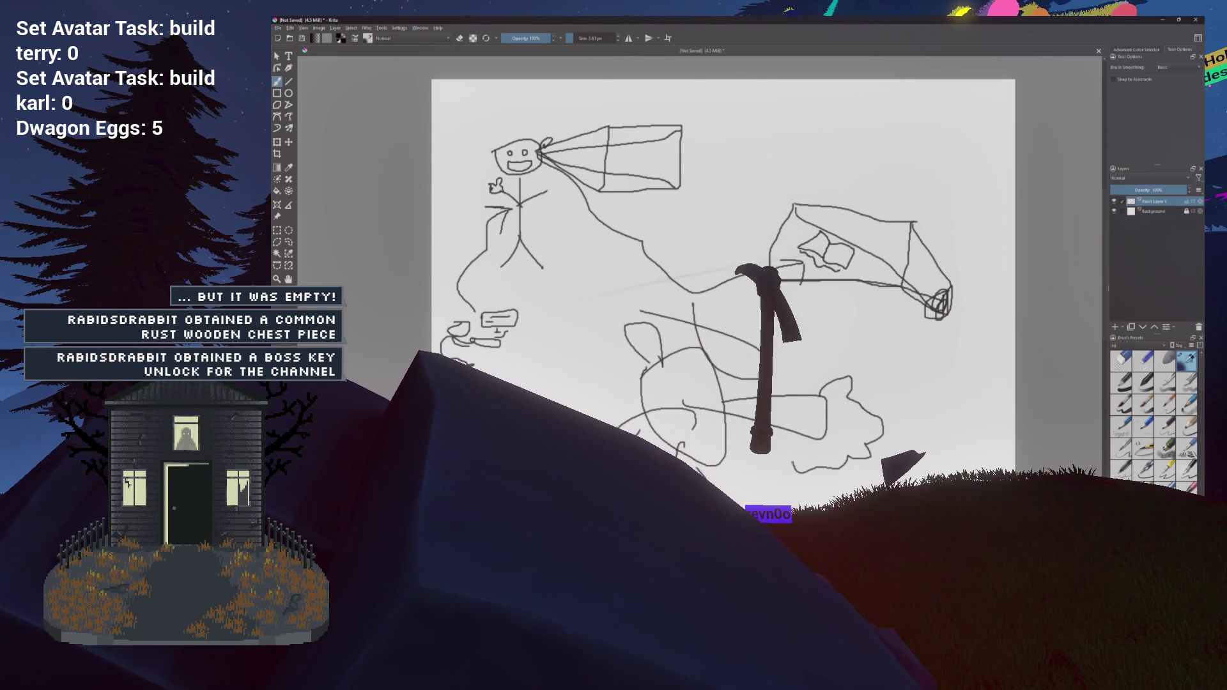
pyautogui.moveTo(858, 379)
pyautogui.mouseDown()
pyautogui.moveTo(934, 389)
pyautogui.moveTo(938, 437)
pyautogui.mouseUp()
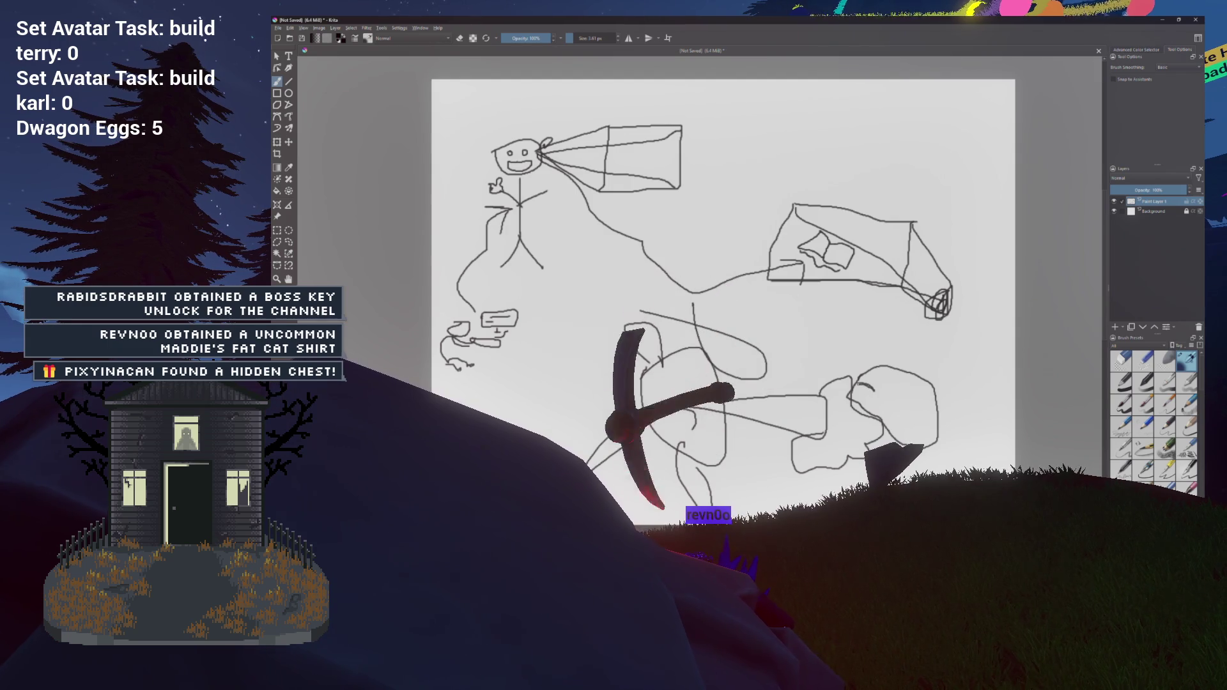
pyautogui.moveTo(883, 377); pyautogui.dragTo(878, 391)
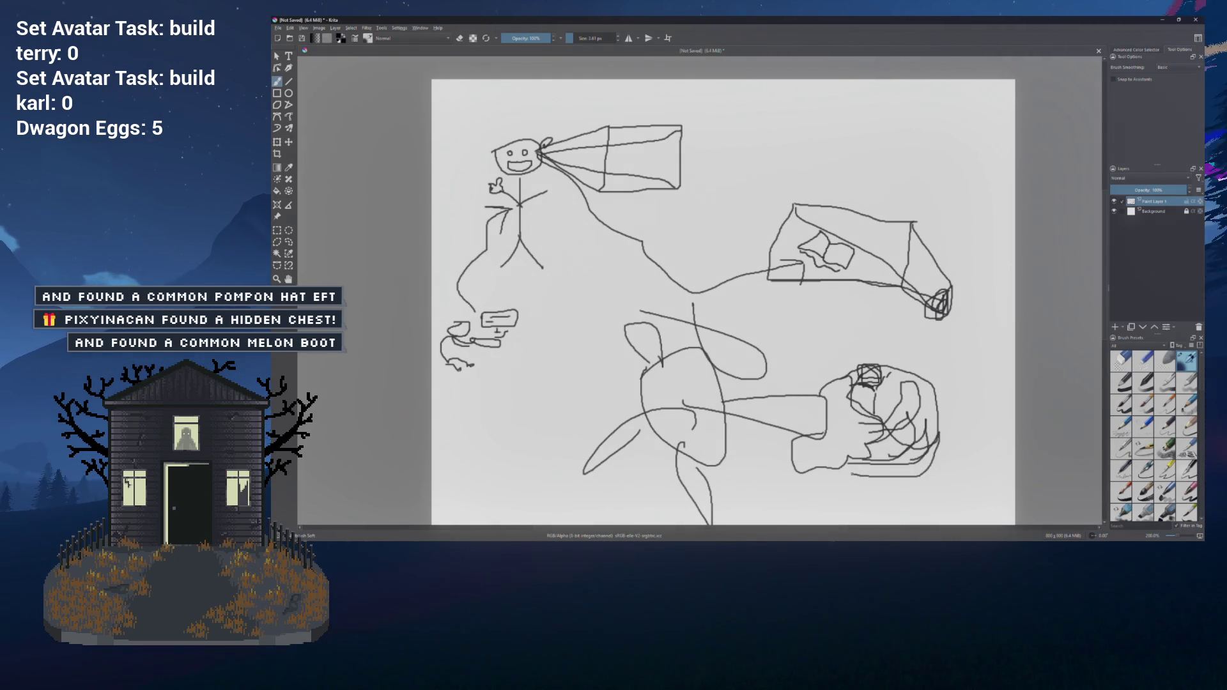
# Step: Dot a second eye on the oval figure, look over the boxed shape, then return to Unreal Engine
pyautogui.click(727, 347)
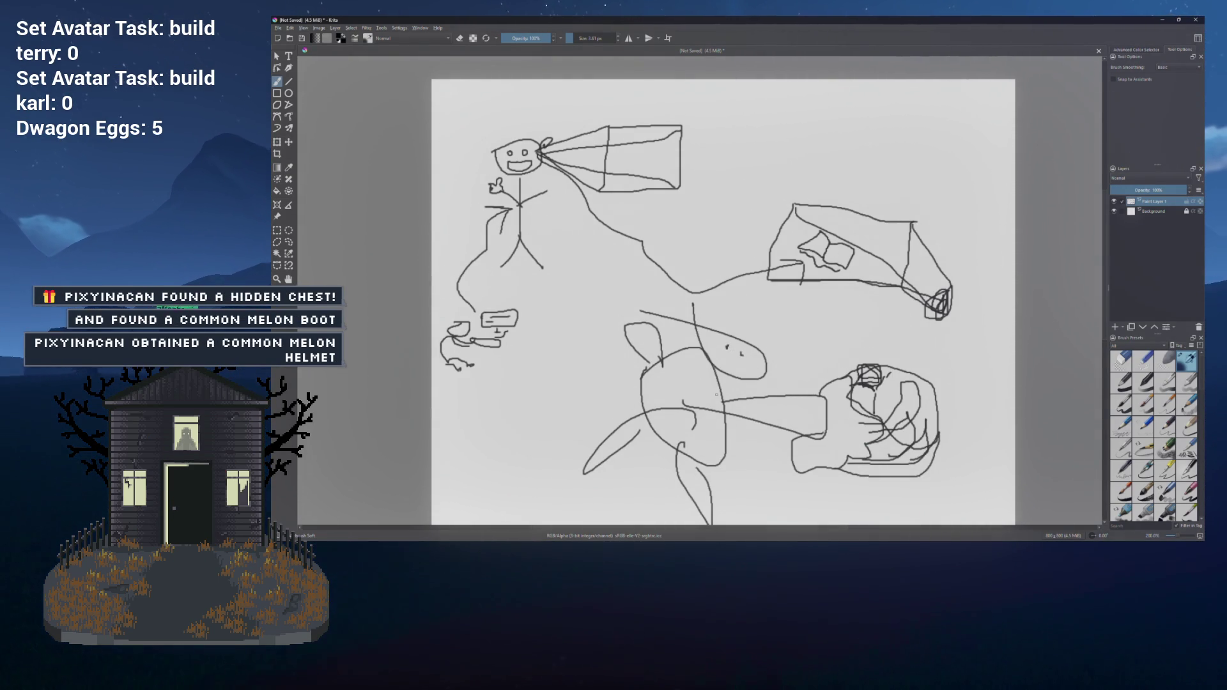
pyautogui.scroll(-1, 706, 449)
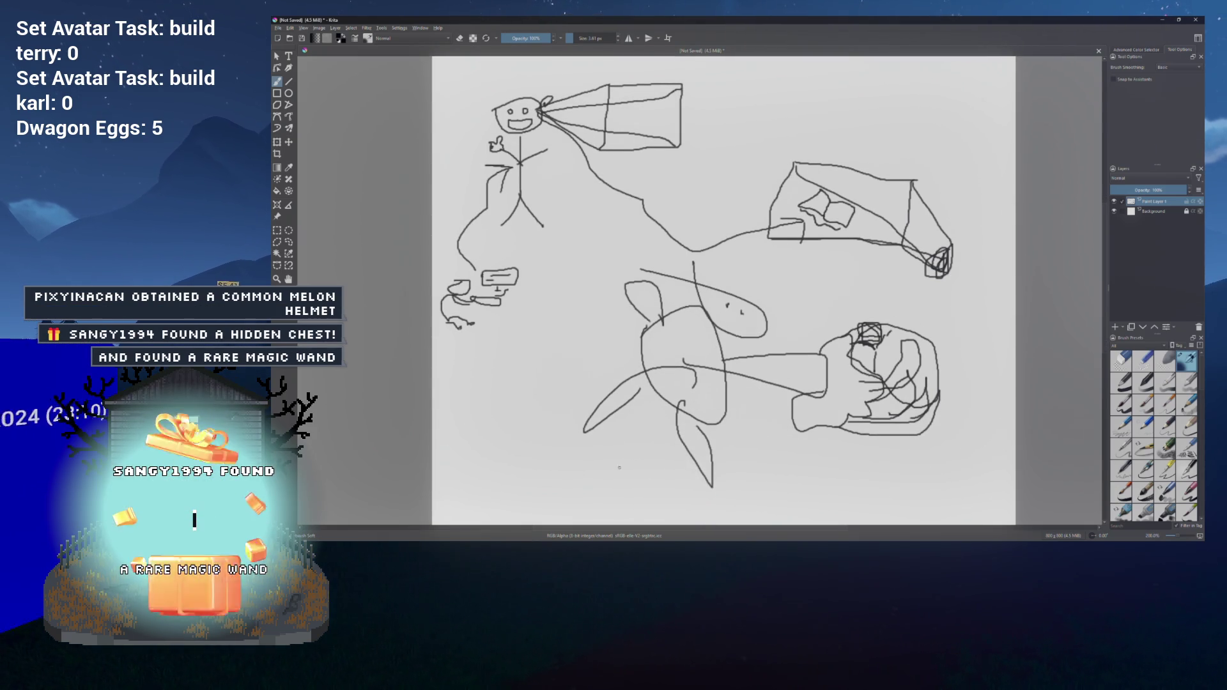
pyautogui.hscroll(1, 757, 424)
pyautogui.scroll(1, 757, 424)
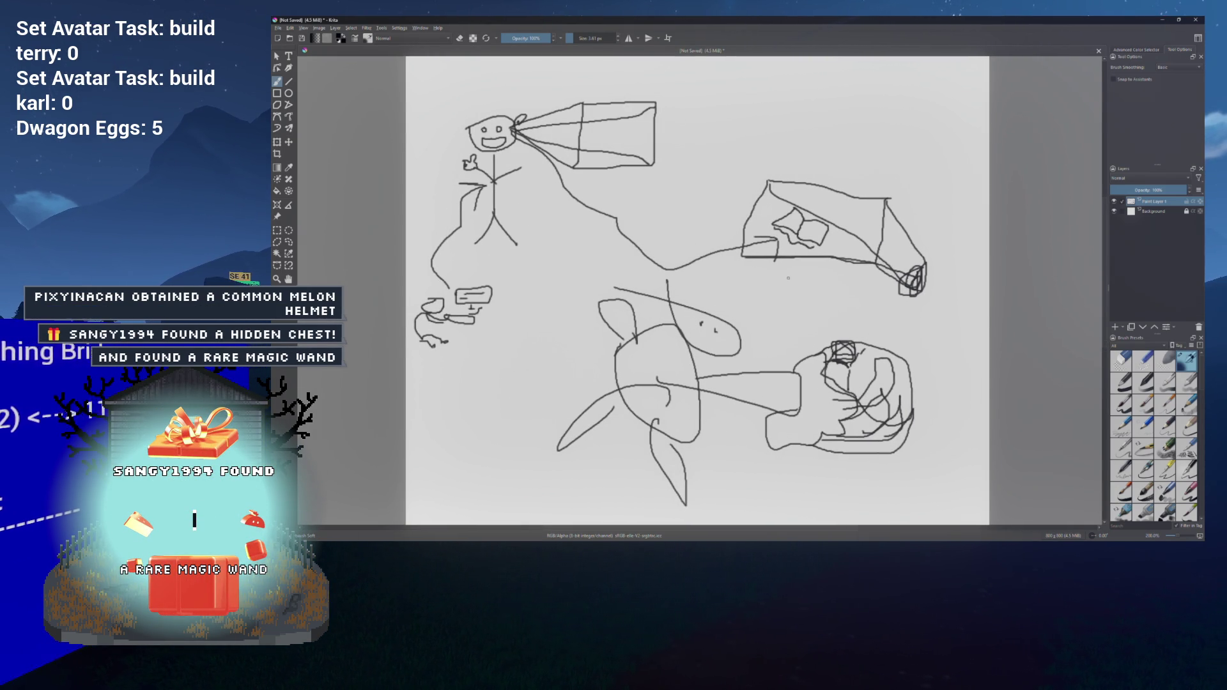
pyautogui.scroll(2, 762, 232)
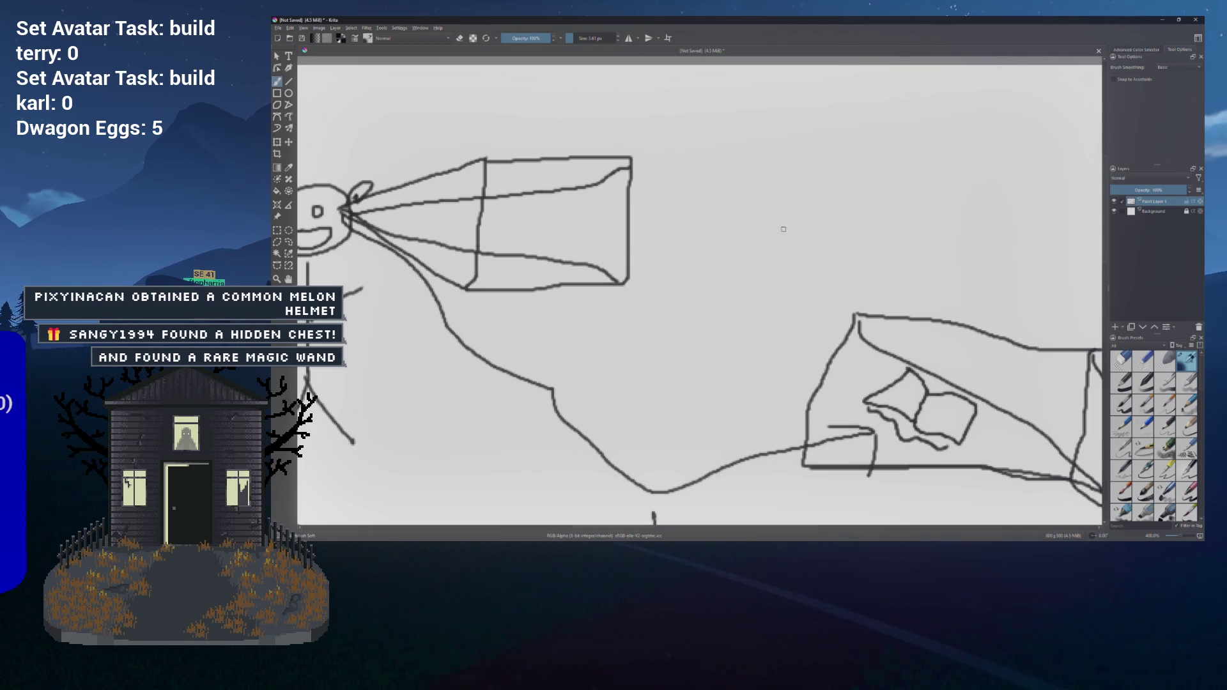
pyautogui.scroll(-2, 773, 228)
pyautogui.hscroll(3, 748, 189)
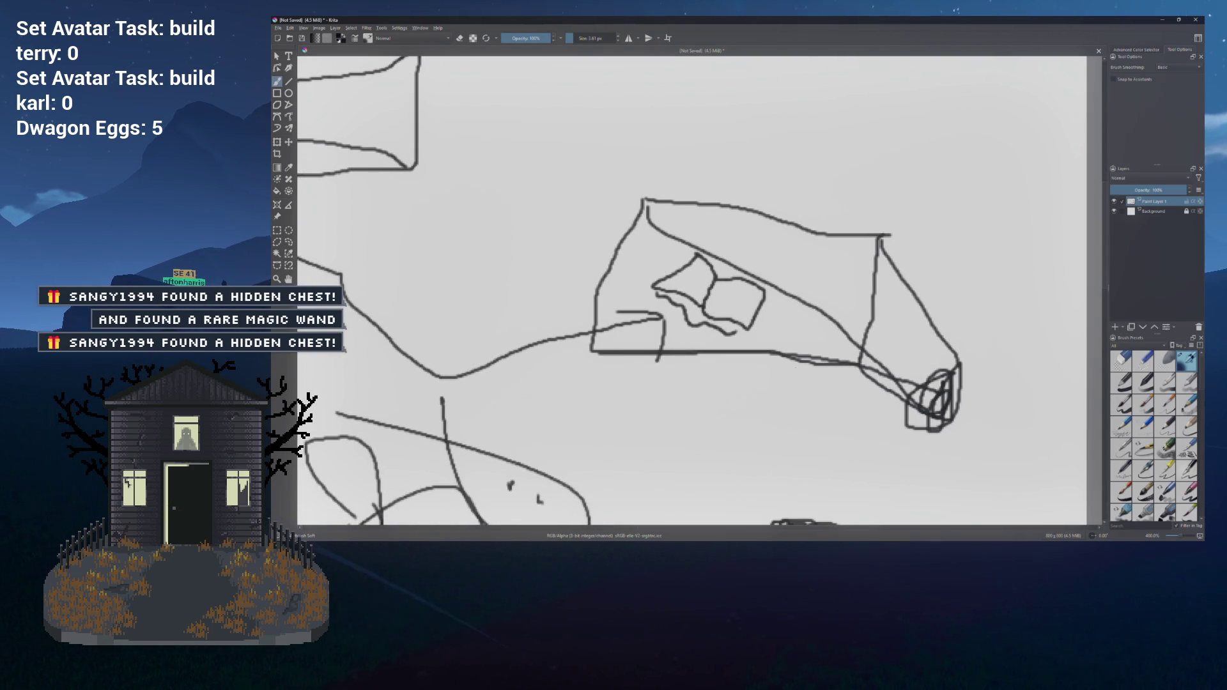
pyautogui.scroll(3, 814, 304)
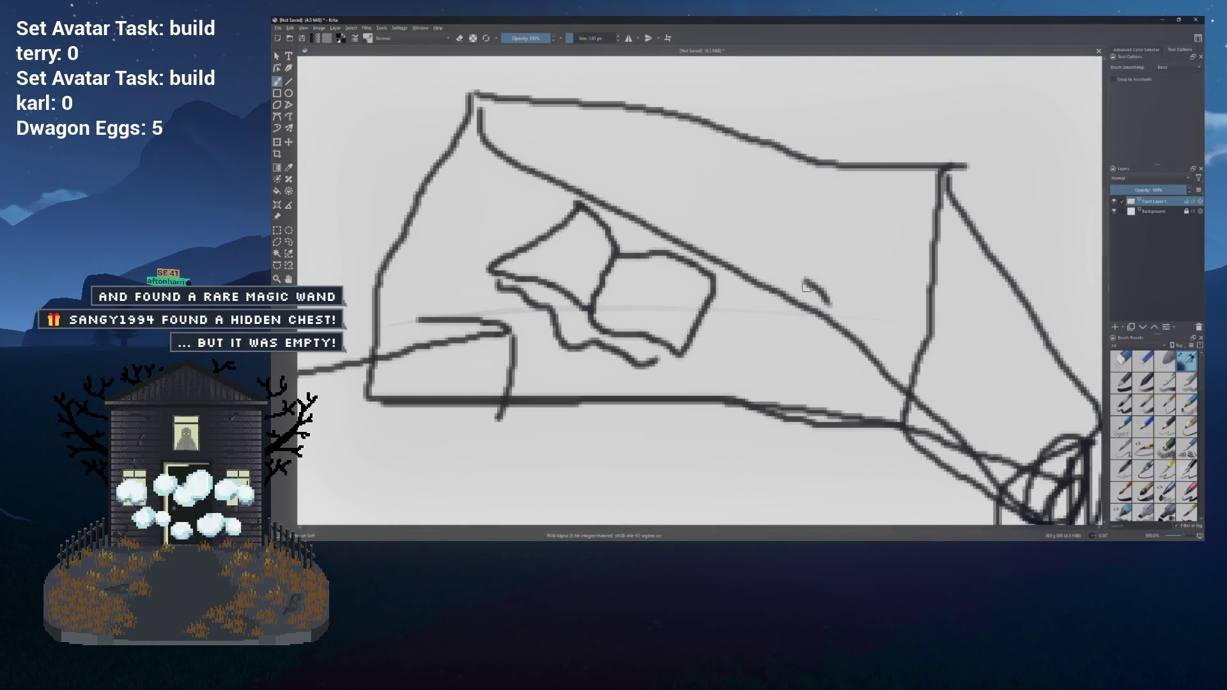
pyautogui.scroll(-2, 814, 296)
pyautogui.moveTo(843, 298); pyautogui.dragTo(809, 281)
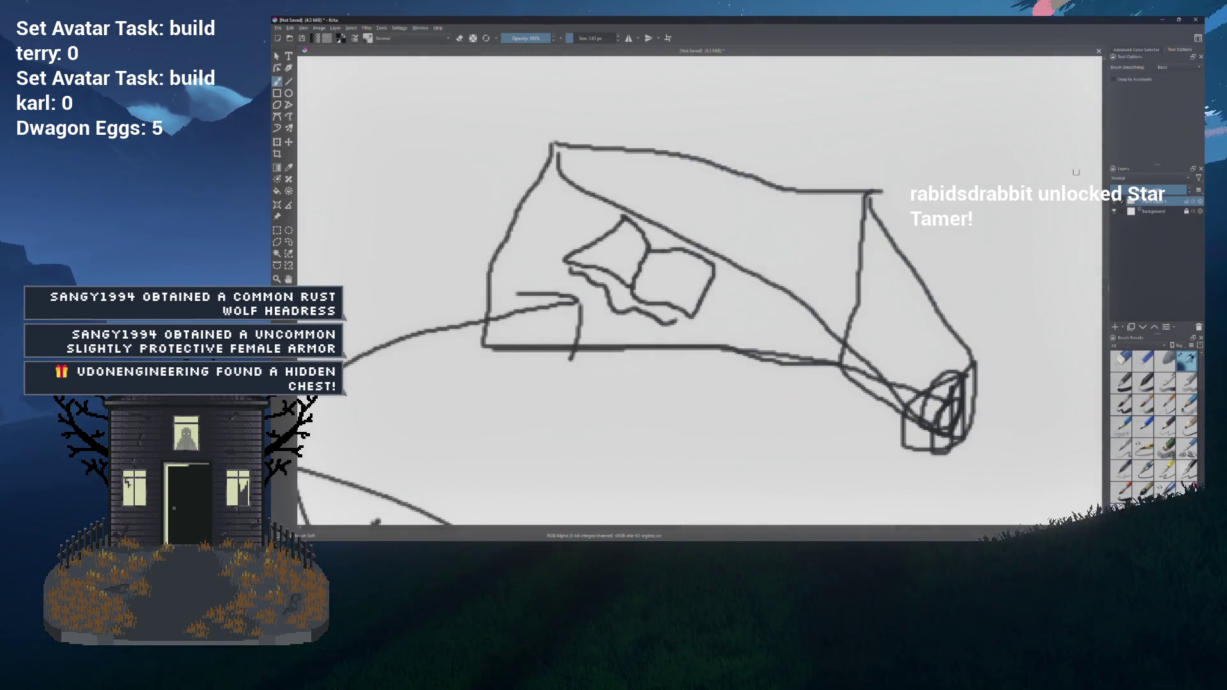
pyautogui.hotkey('alt', 'Tab')
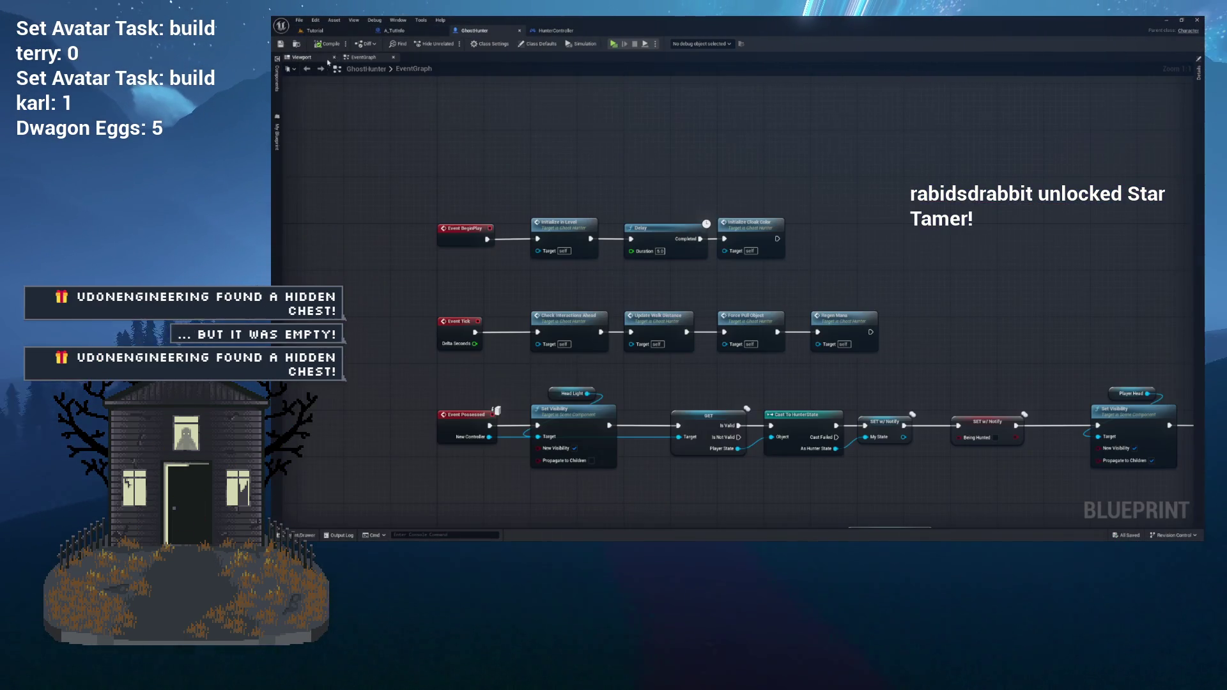
# Step: Show the GhostHunter Viewport, framing the red-hooded skeleton with its blue box camera
pyautogui.click(302, 57)
pyautogui.scroll(5, 735, 301)
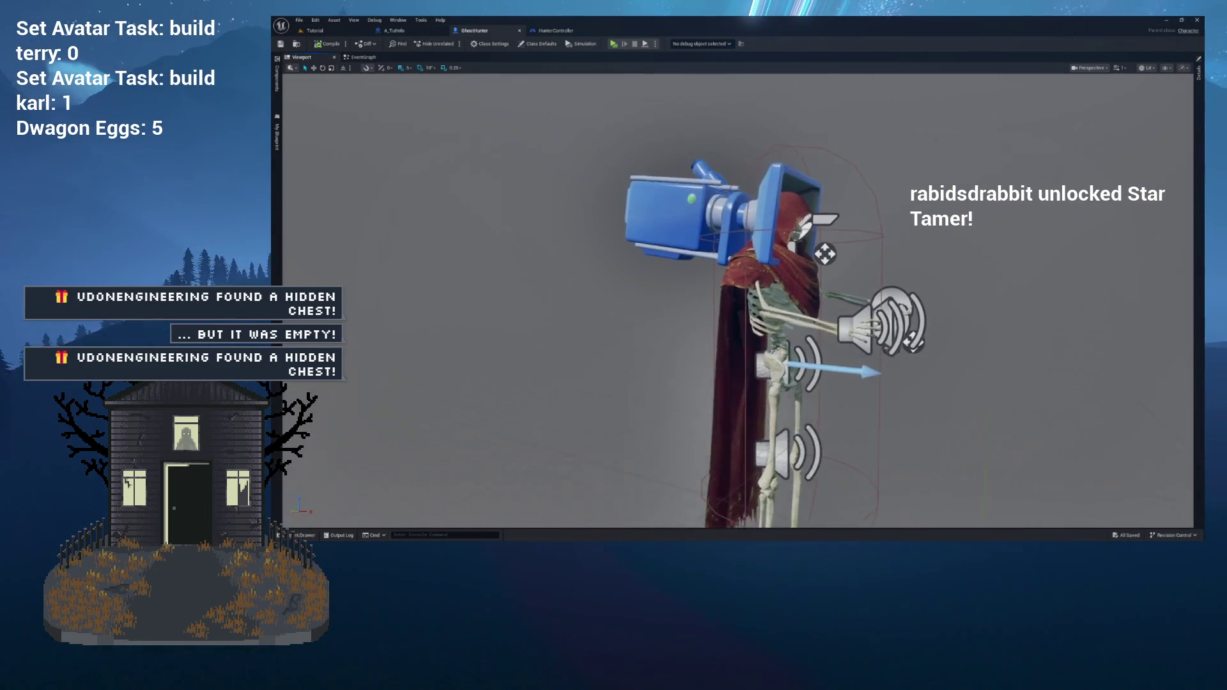
pyautogui.scroll(-3, 738, 300)
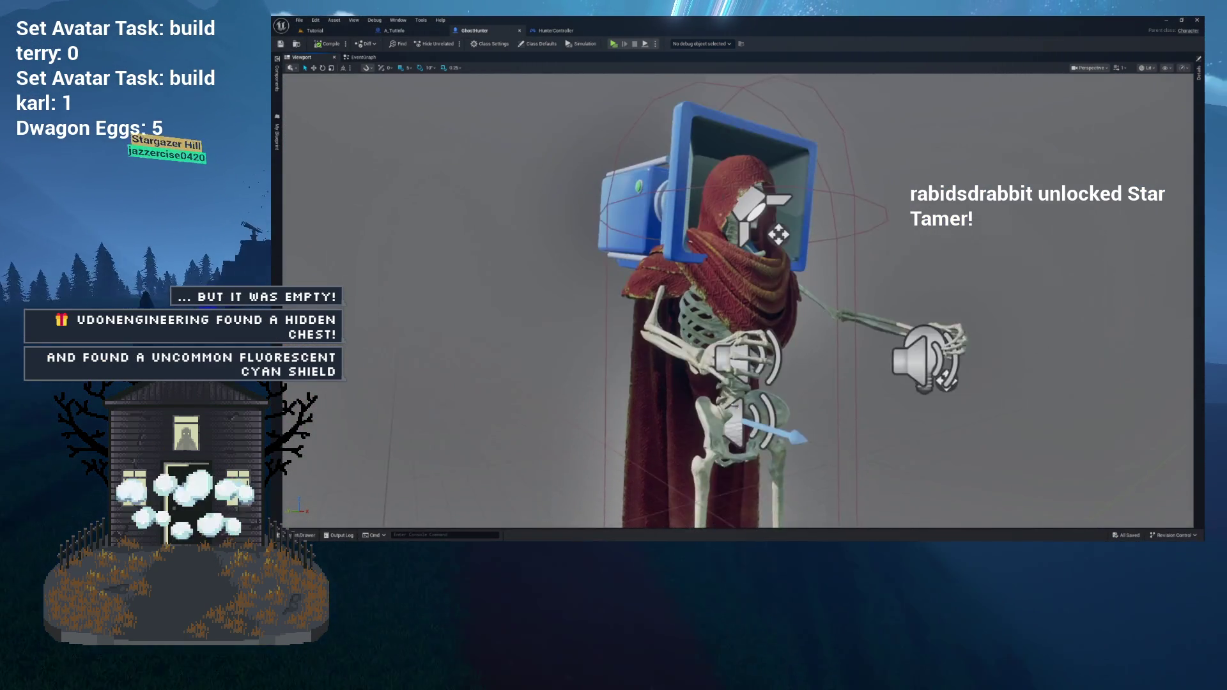
pyautogui.scroll(8, 738, 301)
pyautogui.scroll(-6, 738, 300)
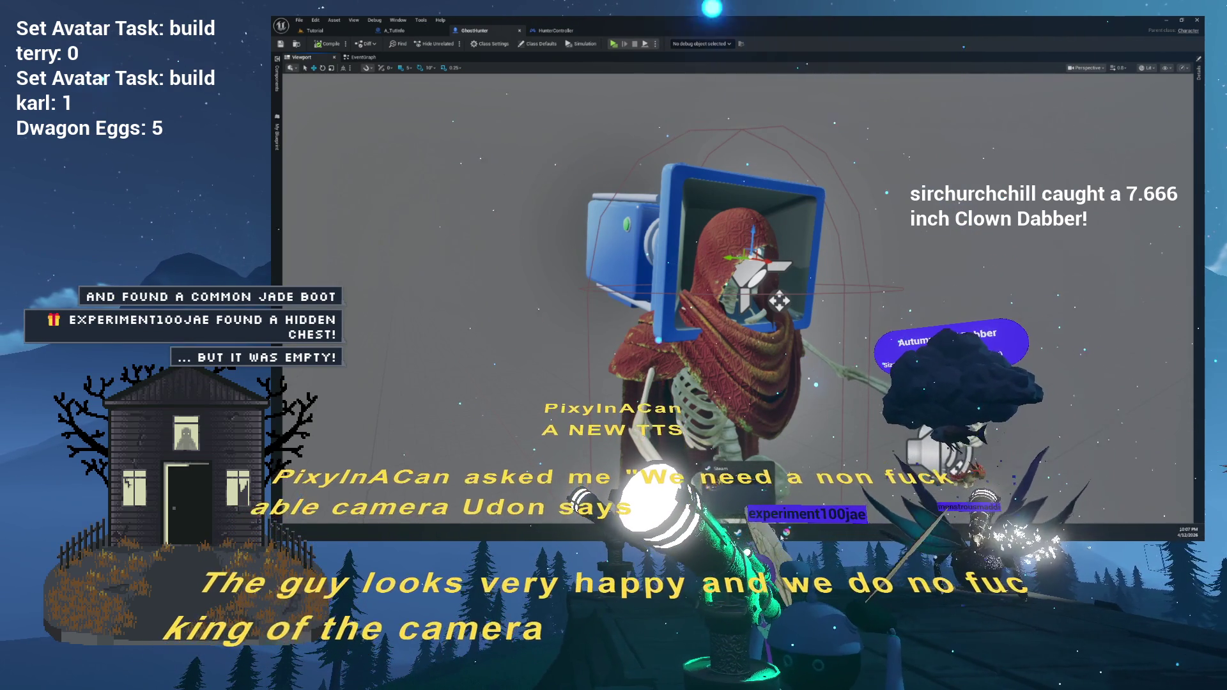
# Step: Back in Krita, draw a line extending upward above the stick figure's head
pyautogui.hotkey('alt', 'Tab')
pyautogui.moveTo(654, 365)
pyautogui.mouseDown()
pyautogui.moveTo(728, 453)
pyautogui.moveTo(830, 511)
pyautogui.mouseUp()
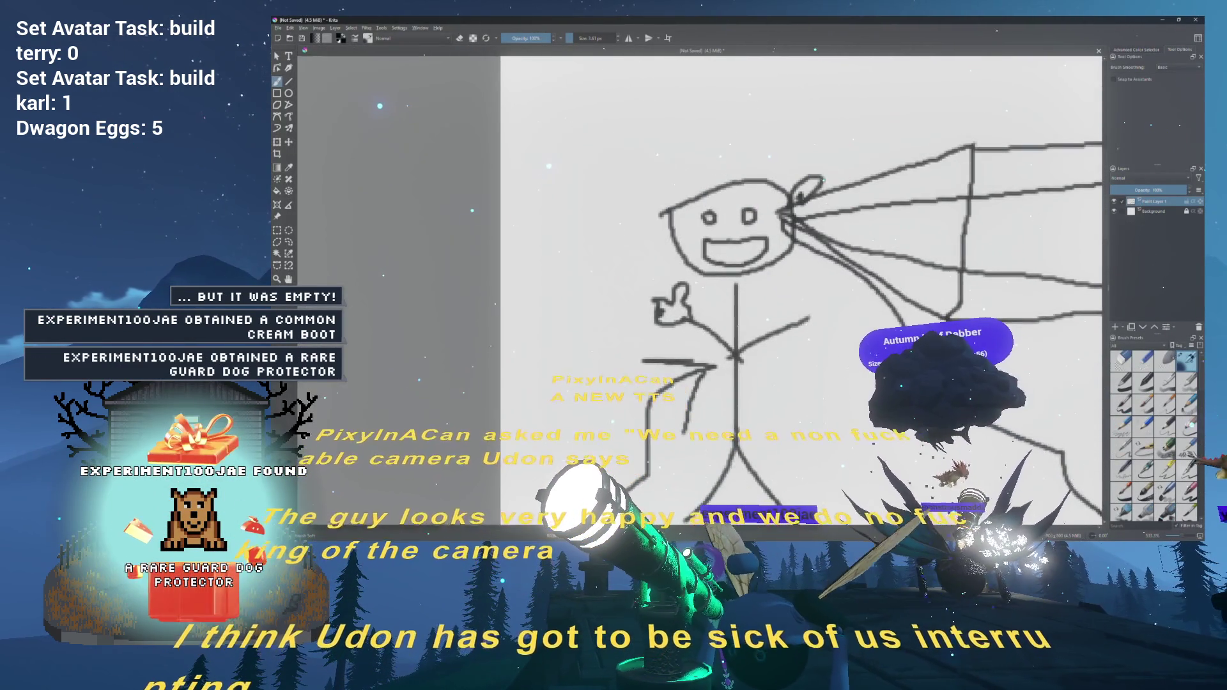
pyautogui.scroll(3, 837, 131)
pyautogui.moveTo(703, 287)
pyautogui.mouseDown()
pyautogui.moveTo(776, 335)
pyautogui.moveTo(818, 338)
pyautogui.mouseUp()
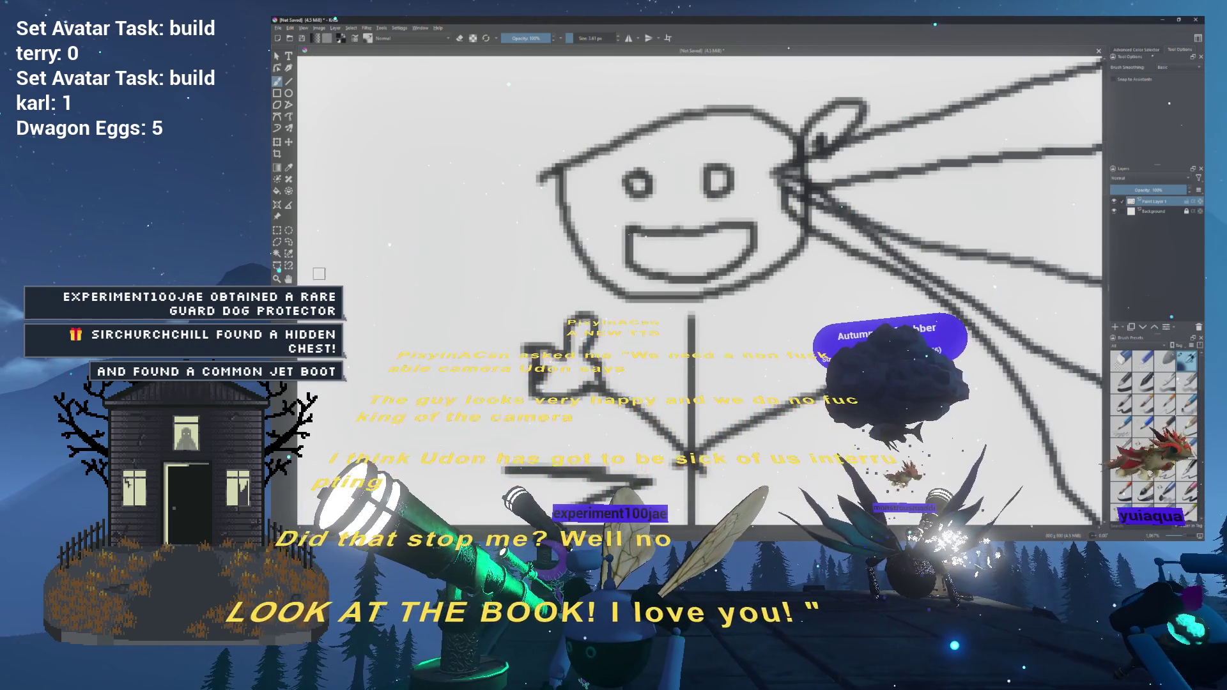
pyautogui.moveTo(422, 238)
pyautogui.mouseDown()
pyautogui.moveTo(491, 269)
pyautogui.moveTo(542, 317)
pyautogui.mouseUp()
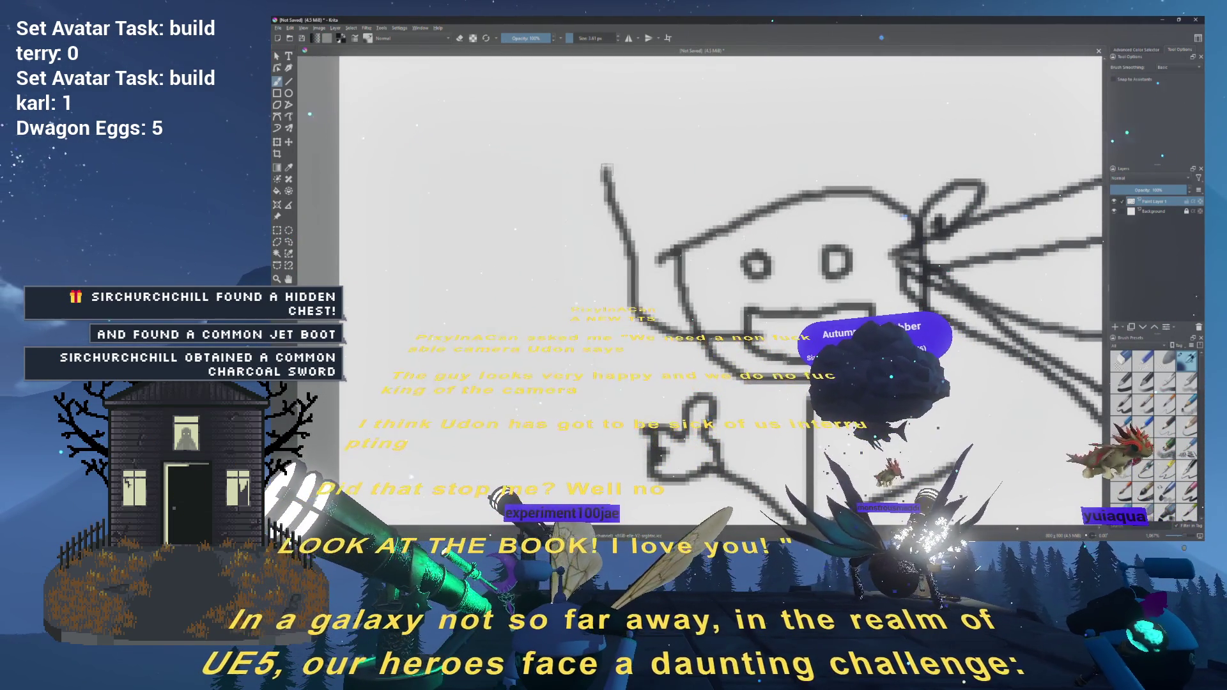
pyautogui.moveTo(608, 176); pyautogui.dragTo(601, 154)
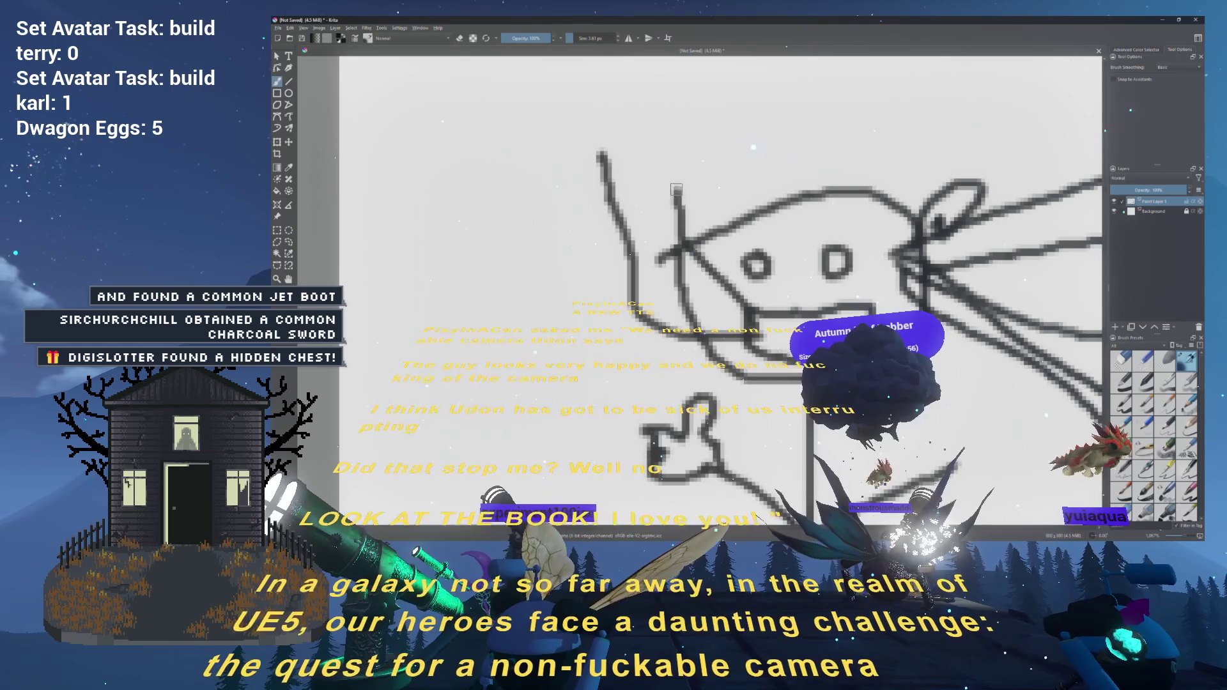
# Step: Extend the stroke up and to the right, then drag out a text box above the figure
pyautogui.scroll(-2, 677, 169)
pyautogui.moveTo(691, 140)
pyautogui.mouseDown()
pyautogui.moveTo(691, 274)
pyautogui.moveTo(549, 276)
pyautogui.mouseUp()
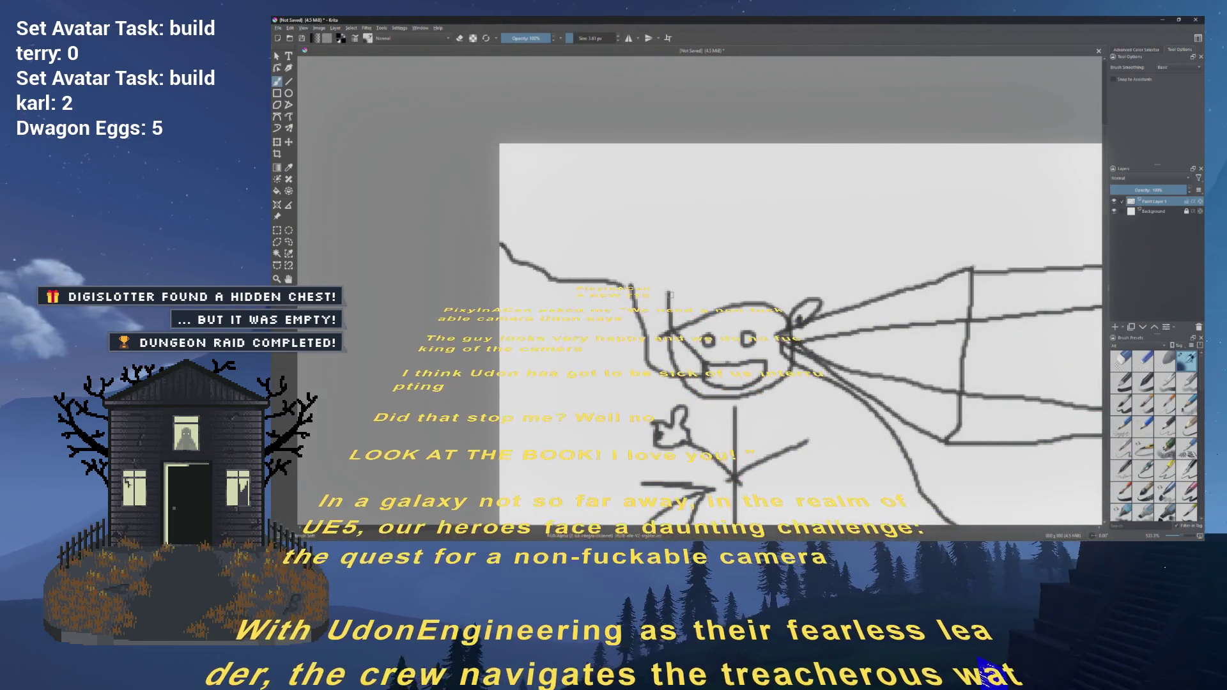
pyautogui.moveTo(827, 280); pyautogui.dragTo(899, 260)
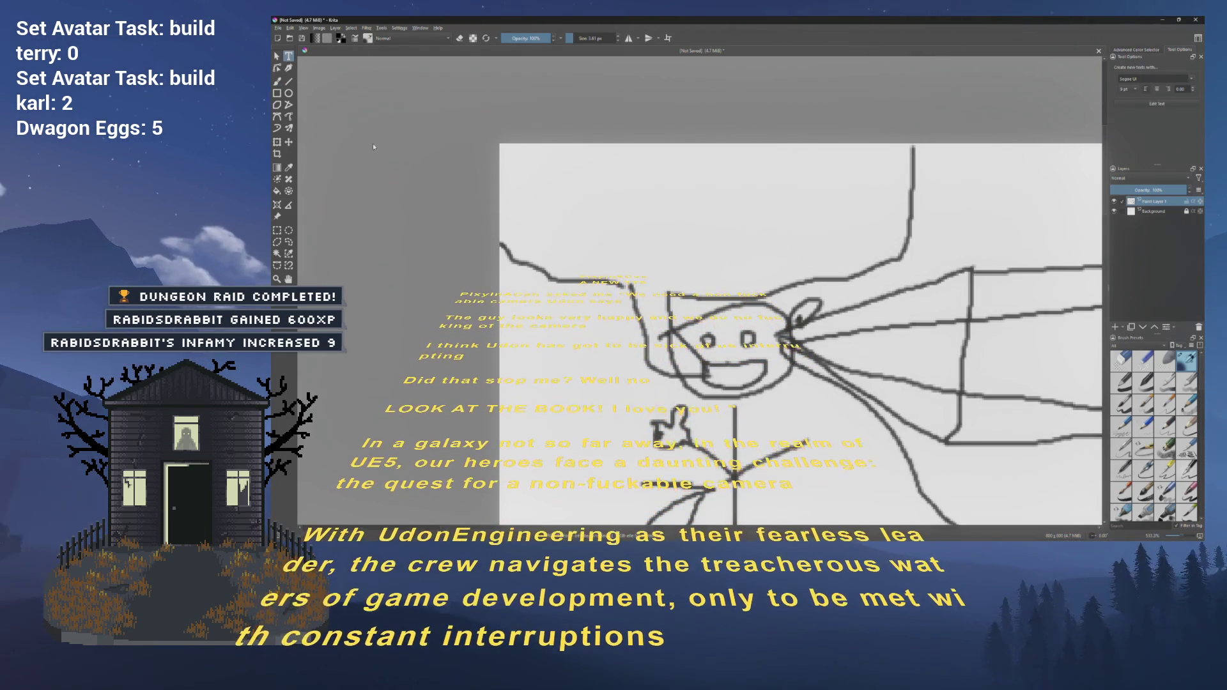
pyautogui.moveTo(492, 169)
pyautogui.mouseDown()
pyautogui.moveTo(575, 206)
pyautogui.moveTo(808, 241)
pyautogui.moveTo(807, 256)
pyautogui.mouseUp()
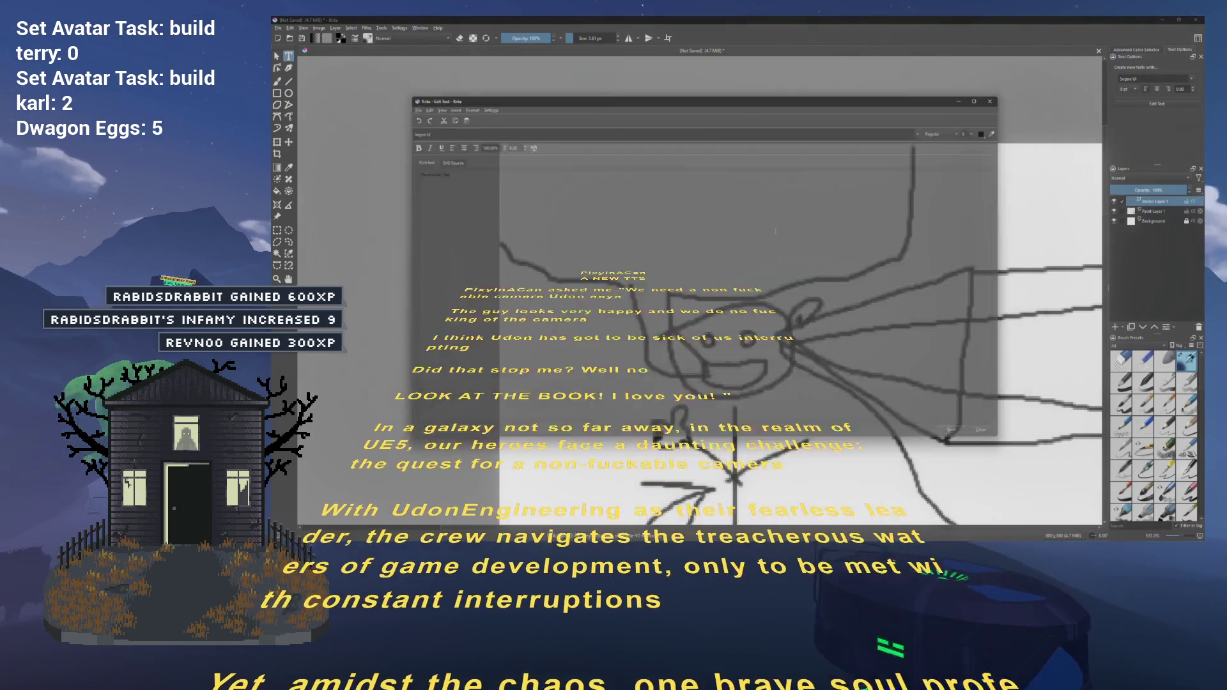
# Step: Enter 'Don't fuck me', try then undo font size 20, and apply the text to the canvas
pyautogui.write('Don')
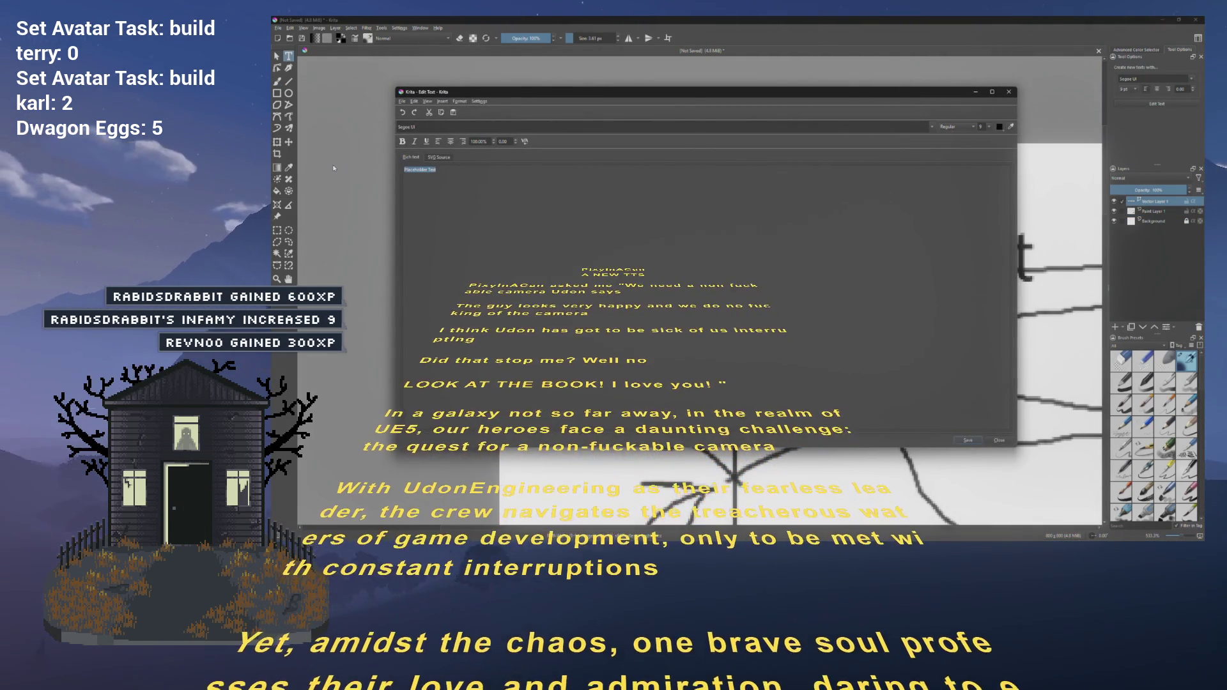
pyautogui.write("'")
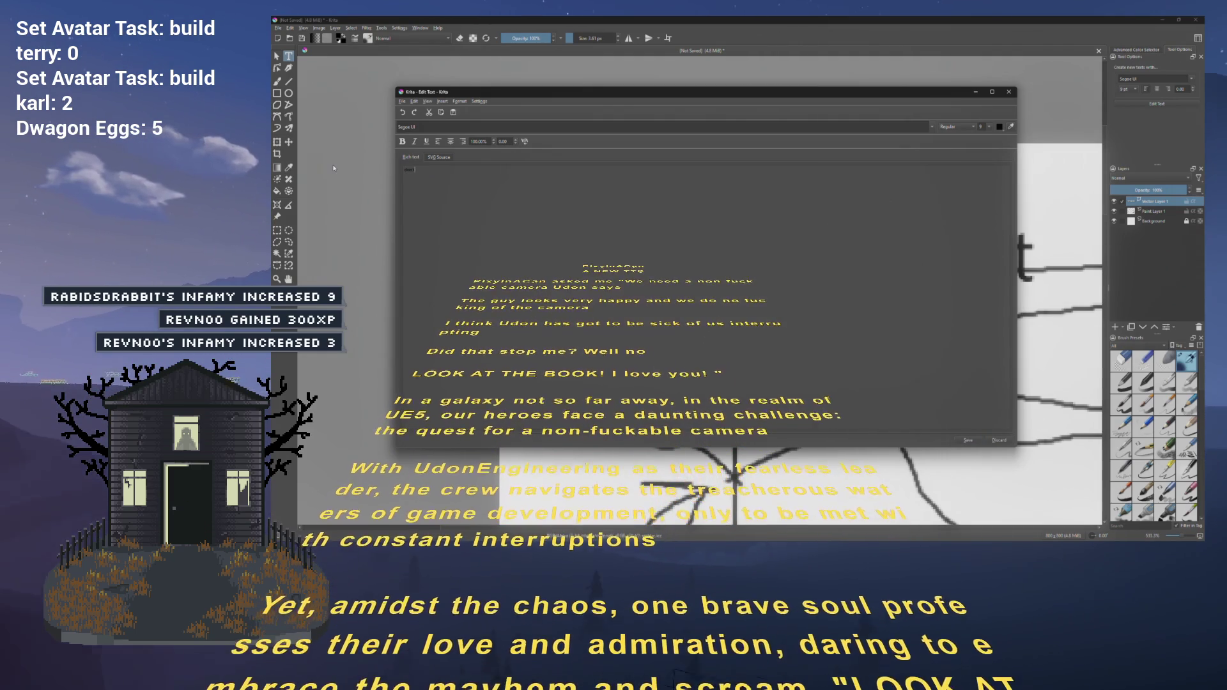
pyautogui.write('t fuck me')
pyautogui.hotkey('ctrl', 'a')
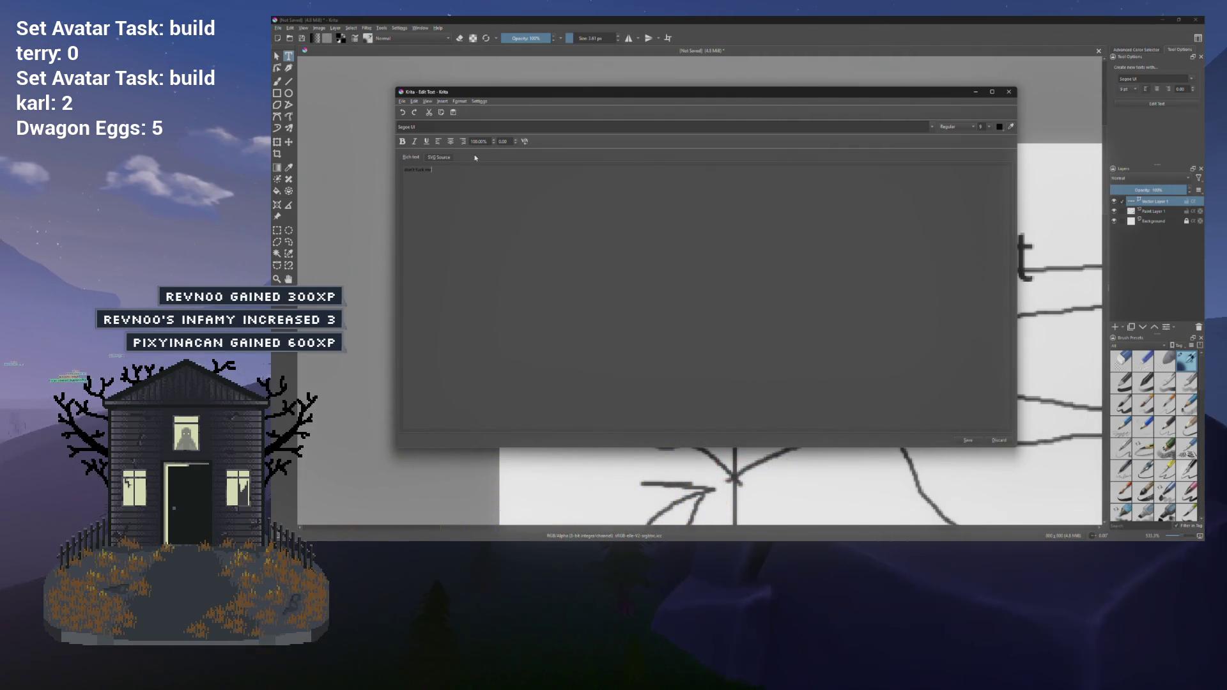
pyautogui.click(988, 128)
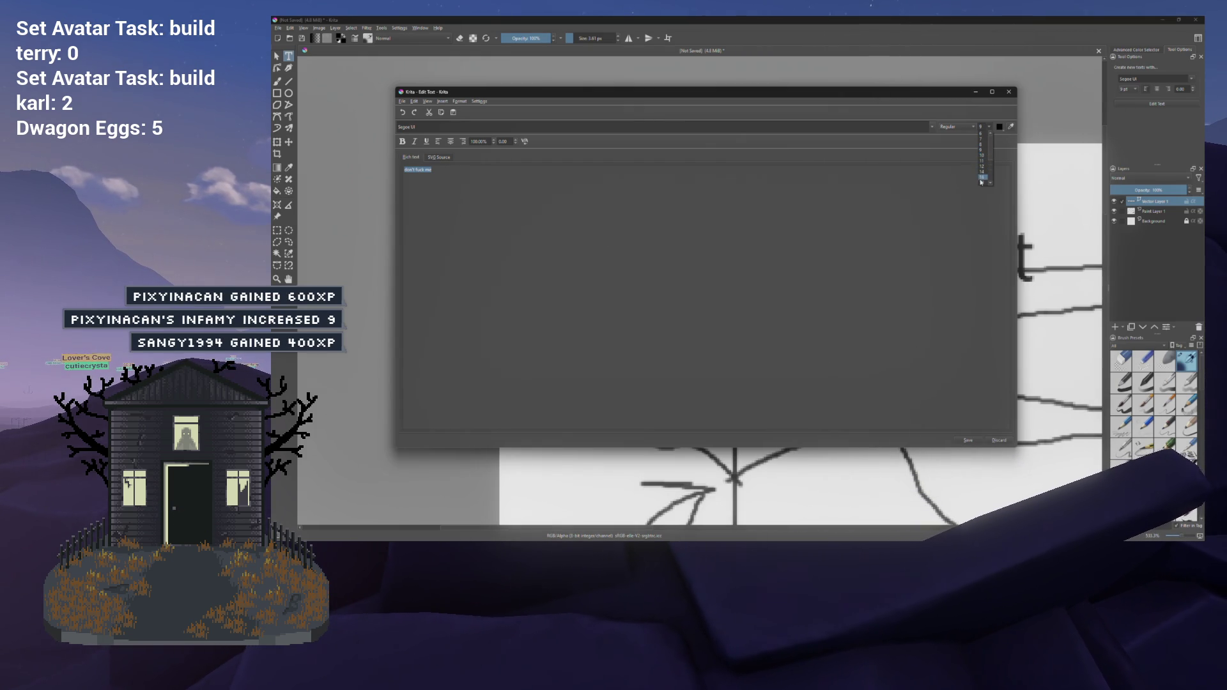
pyautogui.click(987, 127)
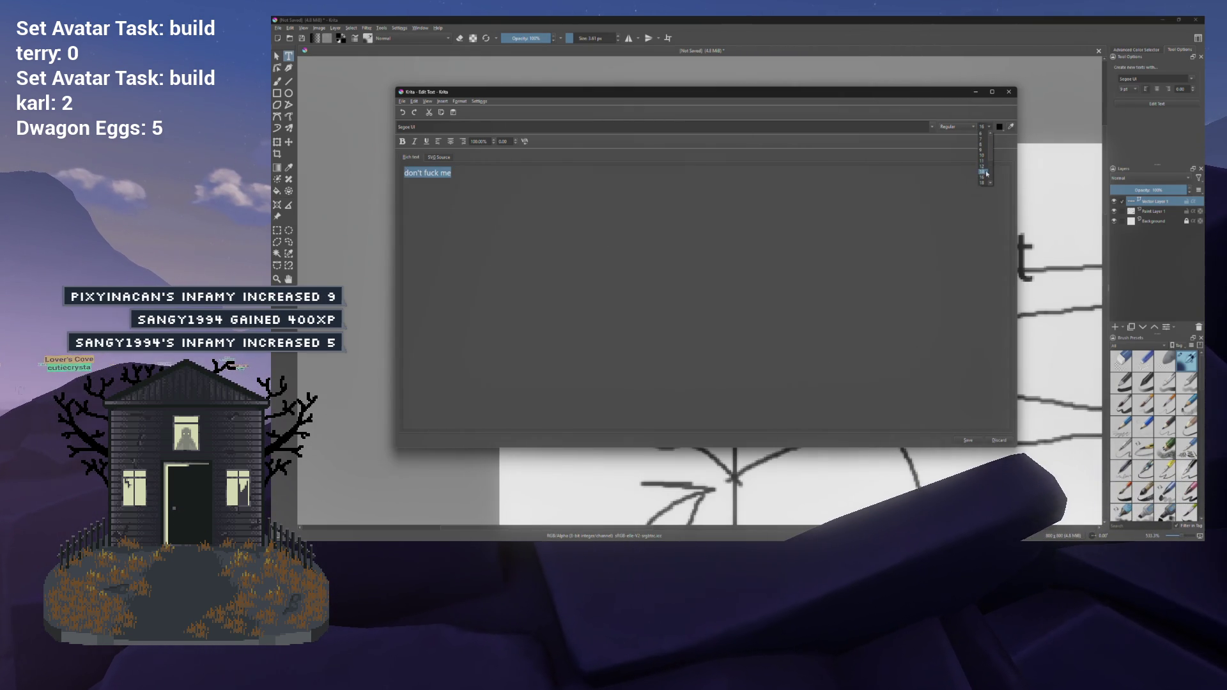
pyautogui.click(984, 173)
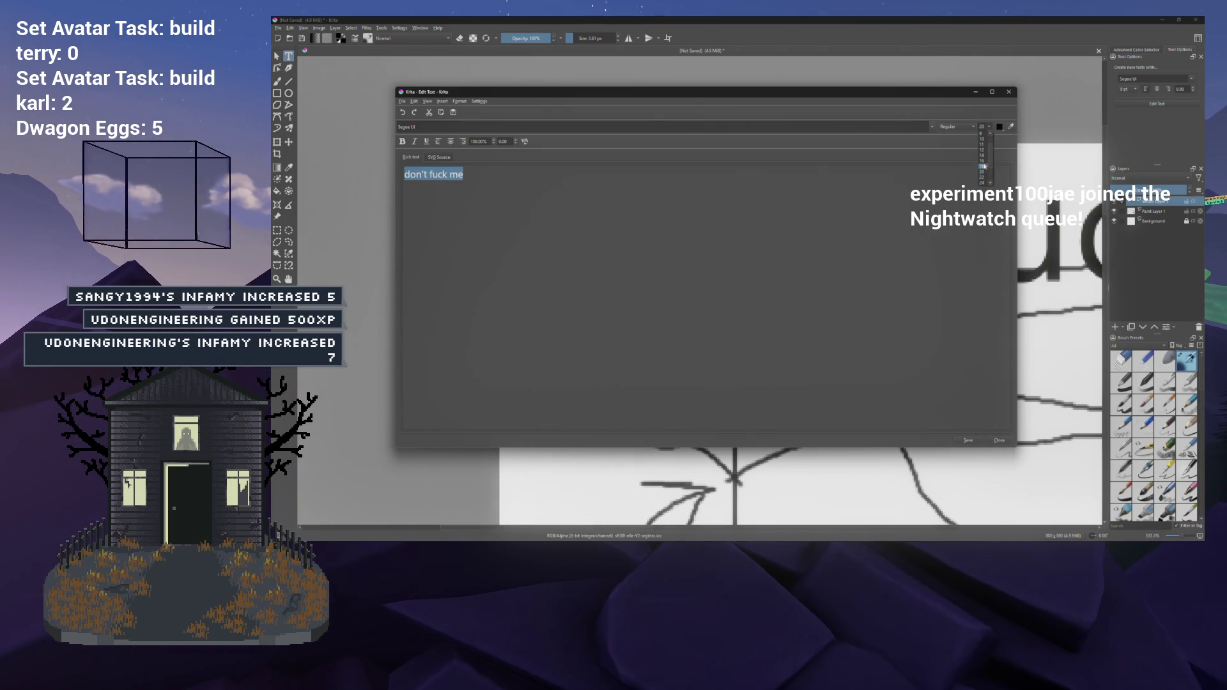
pyautogui.hotkey('ctrl', 'z')
pyautogui.click(979, 443)
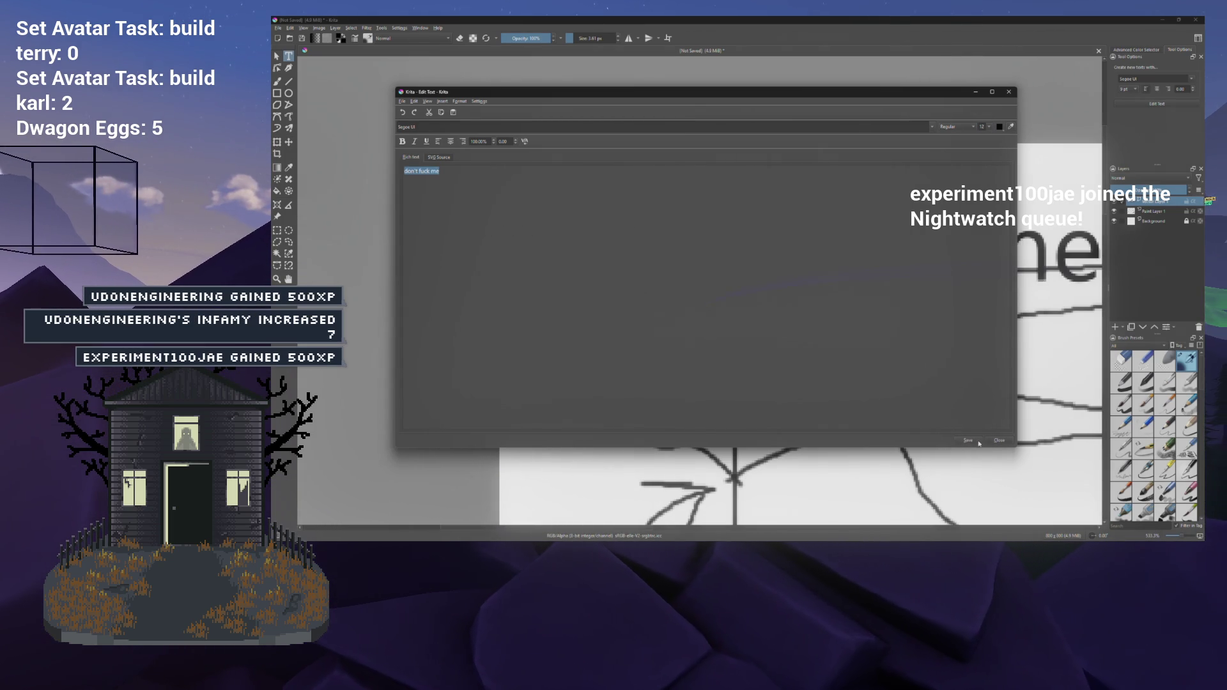
pyautogui.click(998, 440)
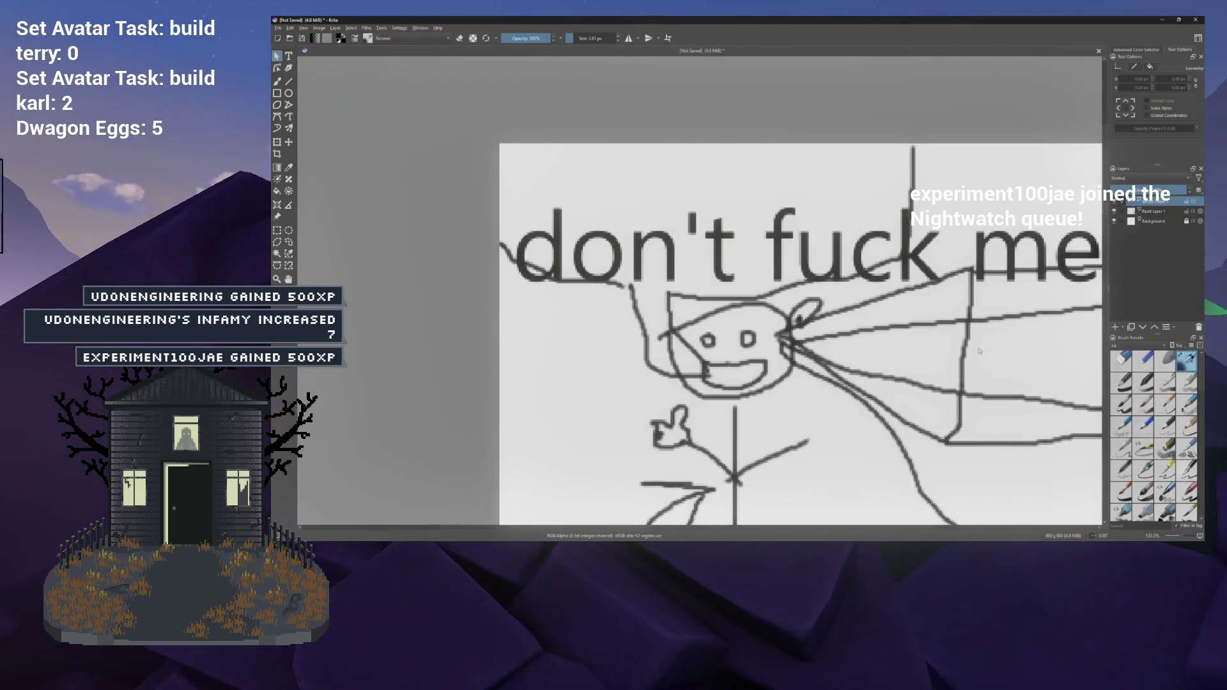
# Step: Select the 'Don't fuck me' text shape on Vector Layer 1
pyautogui.moveTo(901, 304); pyautogui.dragTo(837, 278)
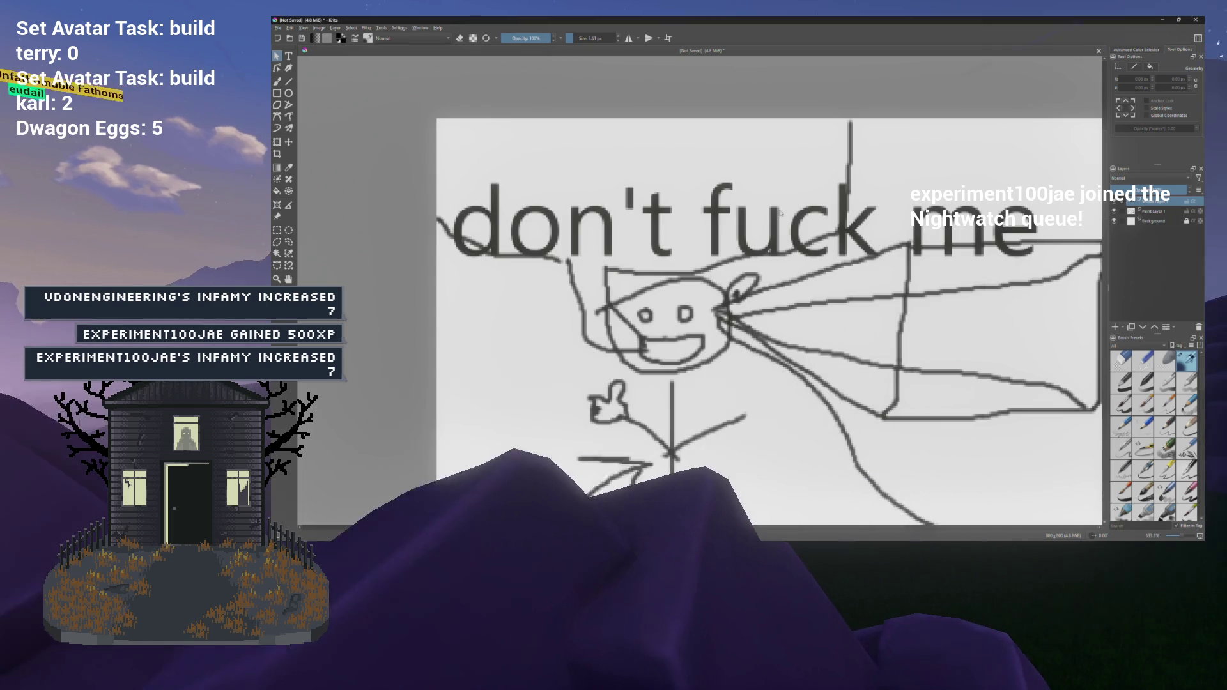
pyautogui.click(759, 210)
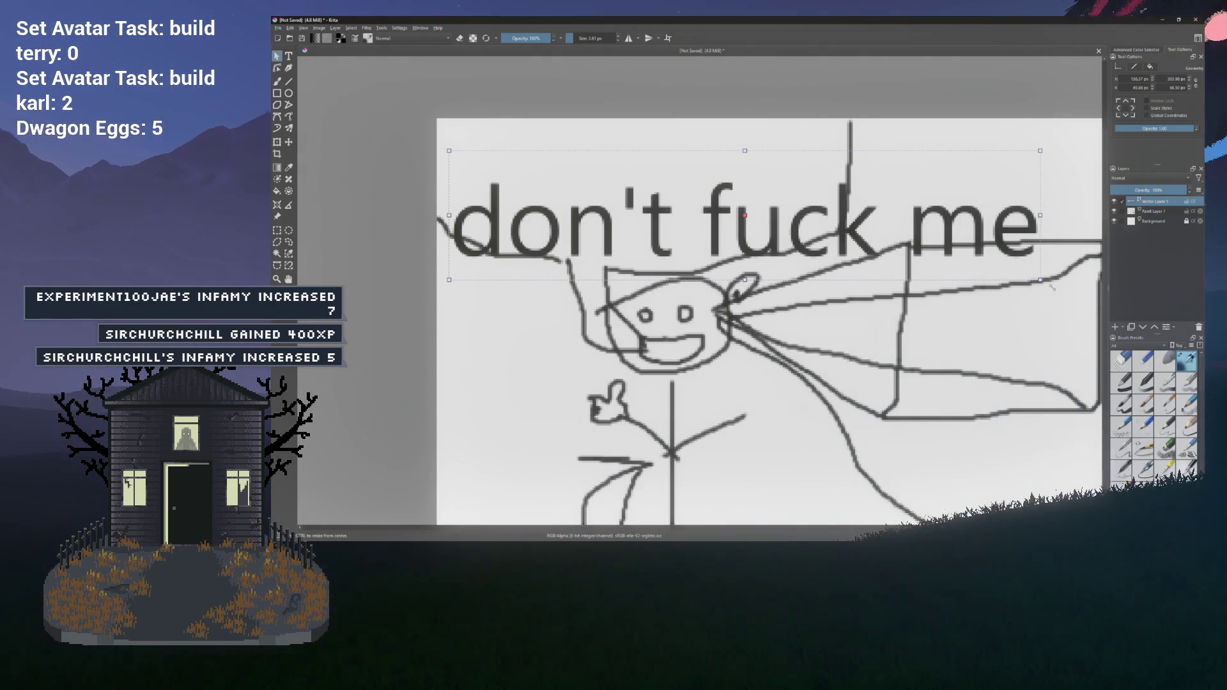
pyautogui.click(1144, 220)
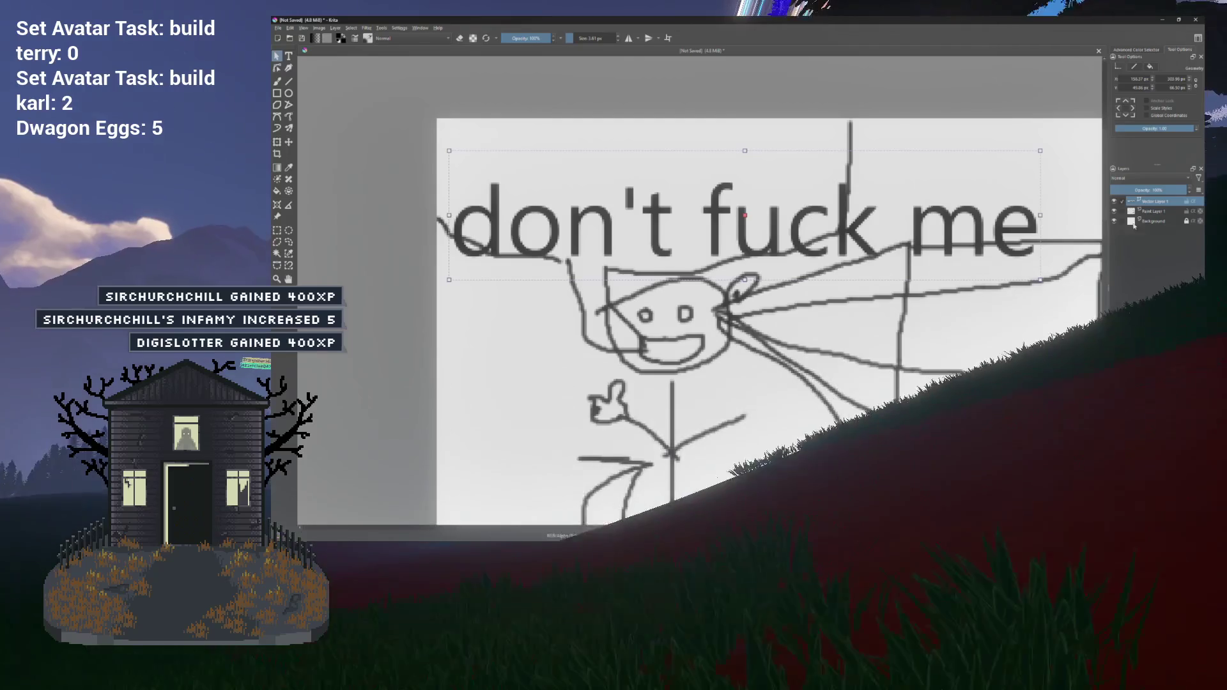
pyautogui.press('b')
pyautogui.click(1153, 201)
pyautogui.click(277, 55)
pyautogui.click(1002, 217)
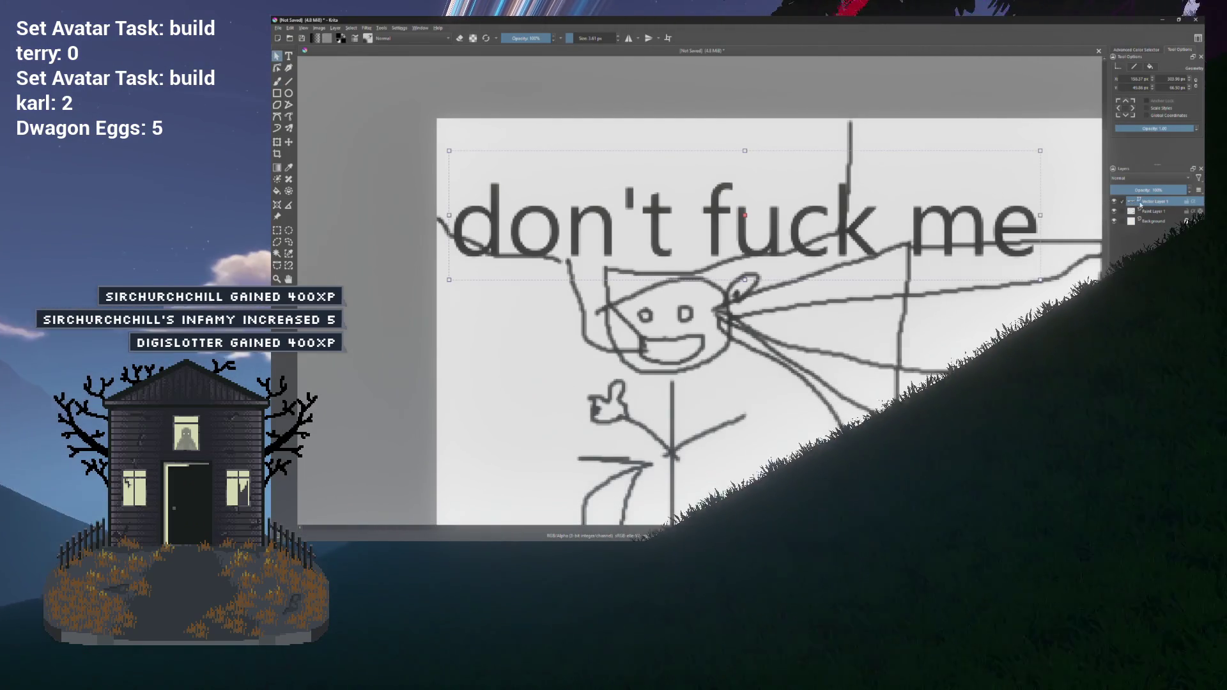
# Step: Reopen and close the text editor, then move the caption to the drawing's top edge and deselect it
pyautogui.doubleClick(1002, 217)
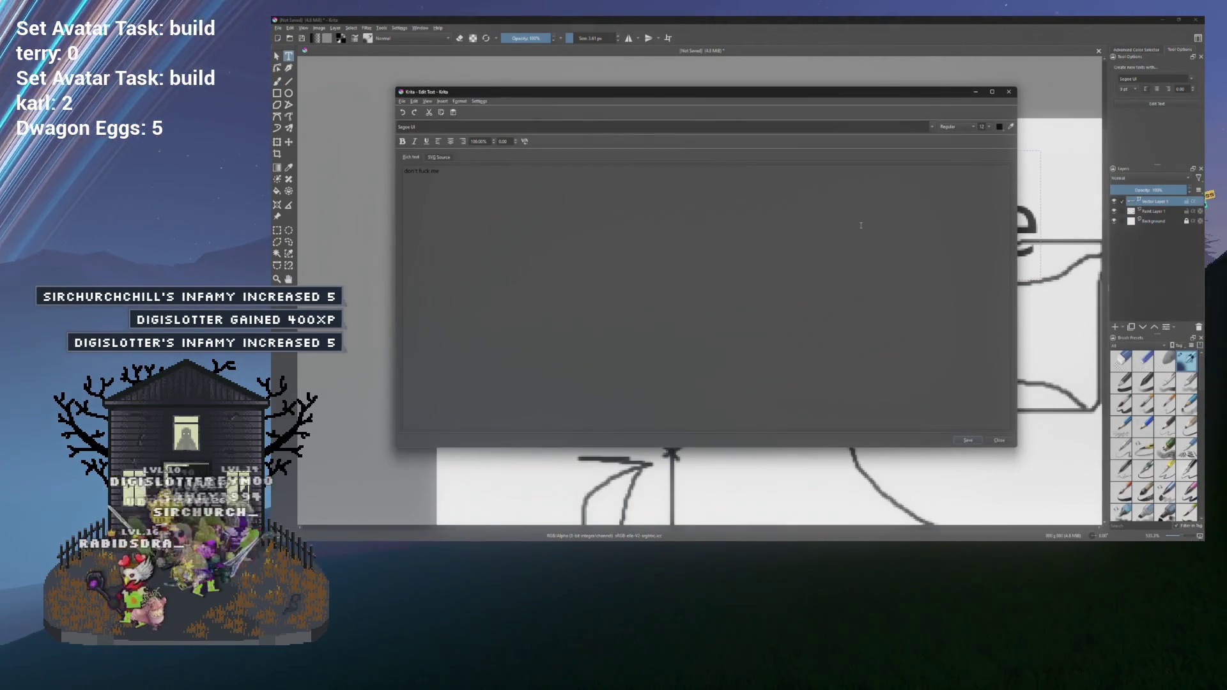
pyautogui.hotkey('ctrl', 'a')
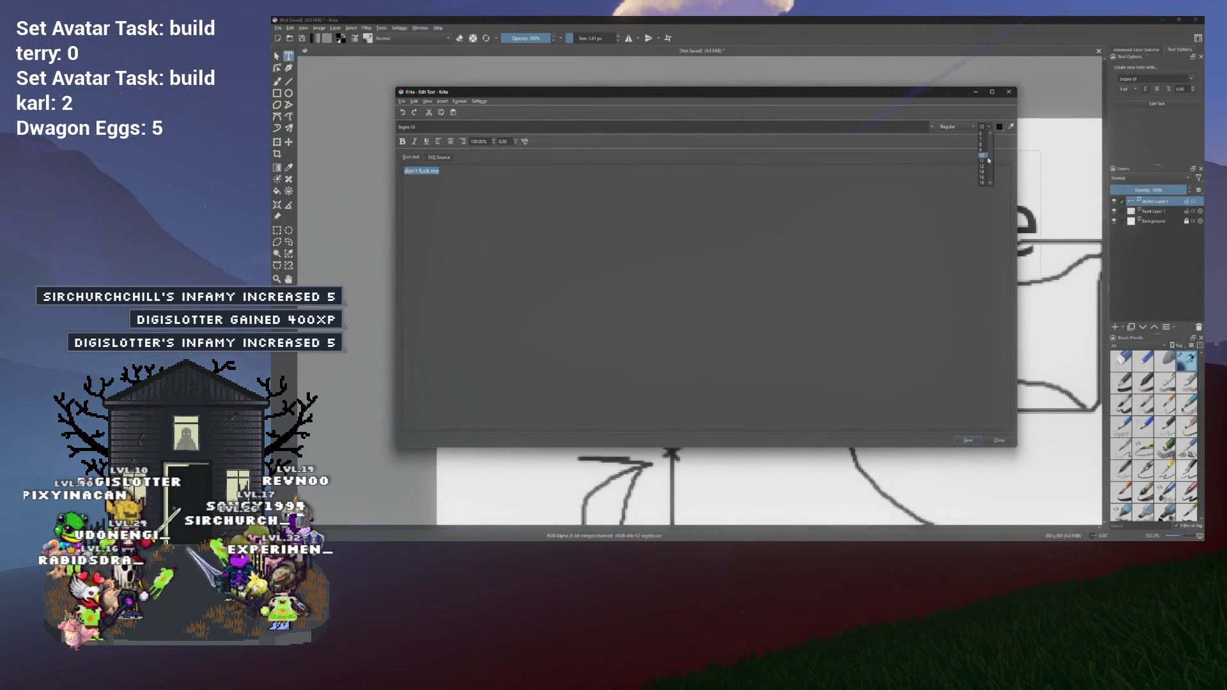
pyautogui.click(992, 441)
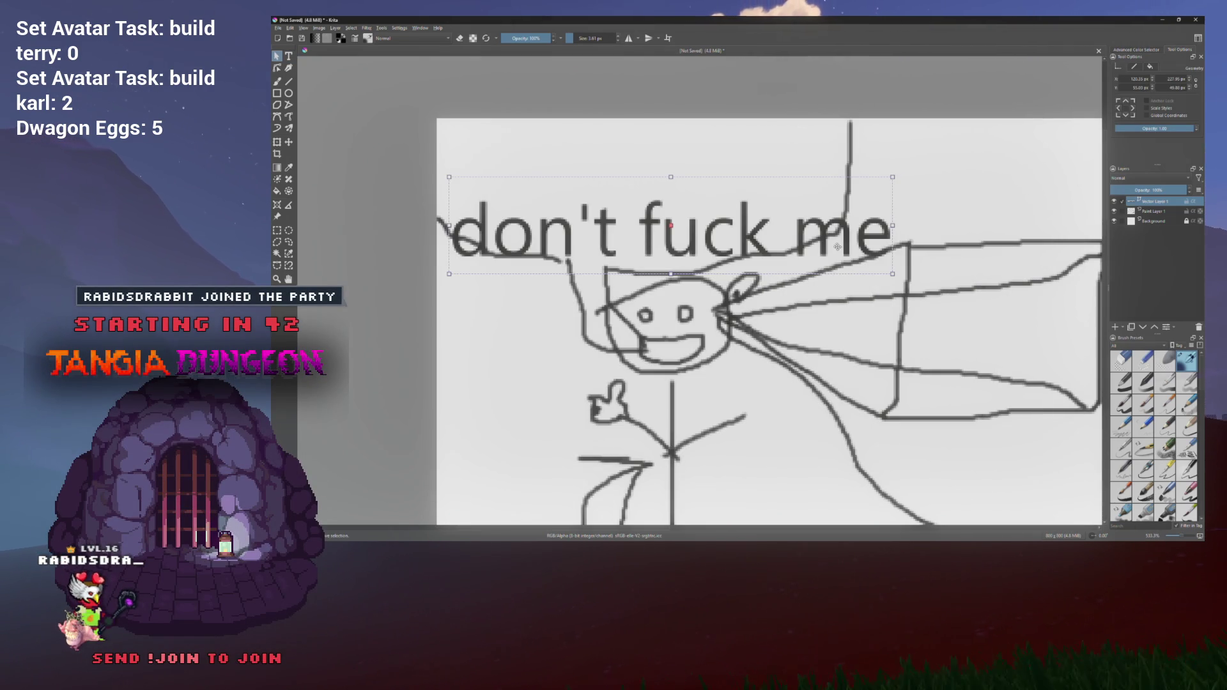
pyautogui.moveTo(819, 224); pyautogui.dragTo(807, 169)
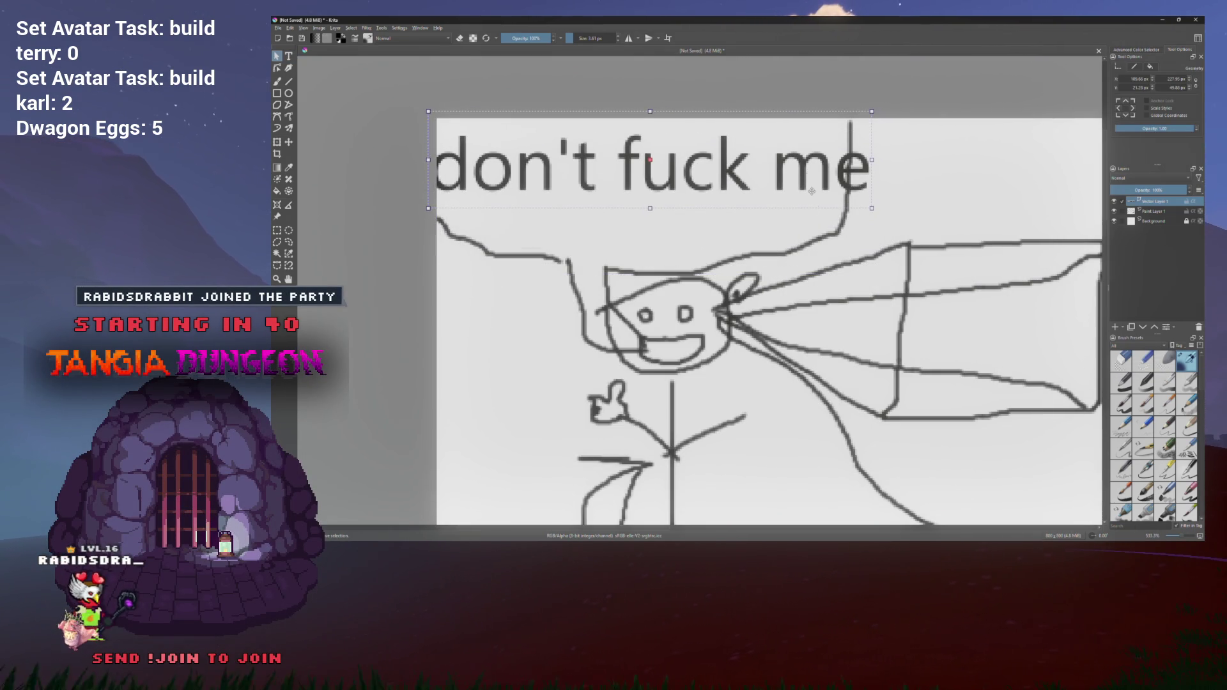
pyautogui.scroll(-5, 818, 315)
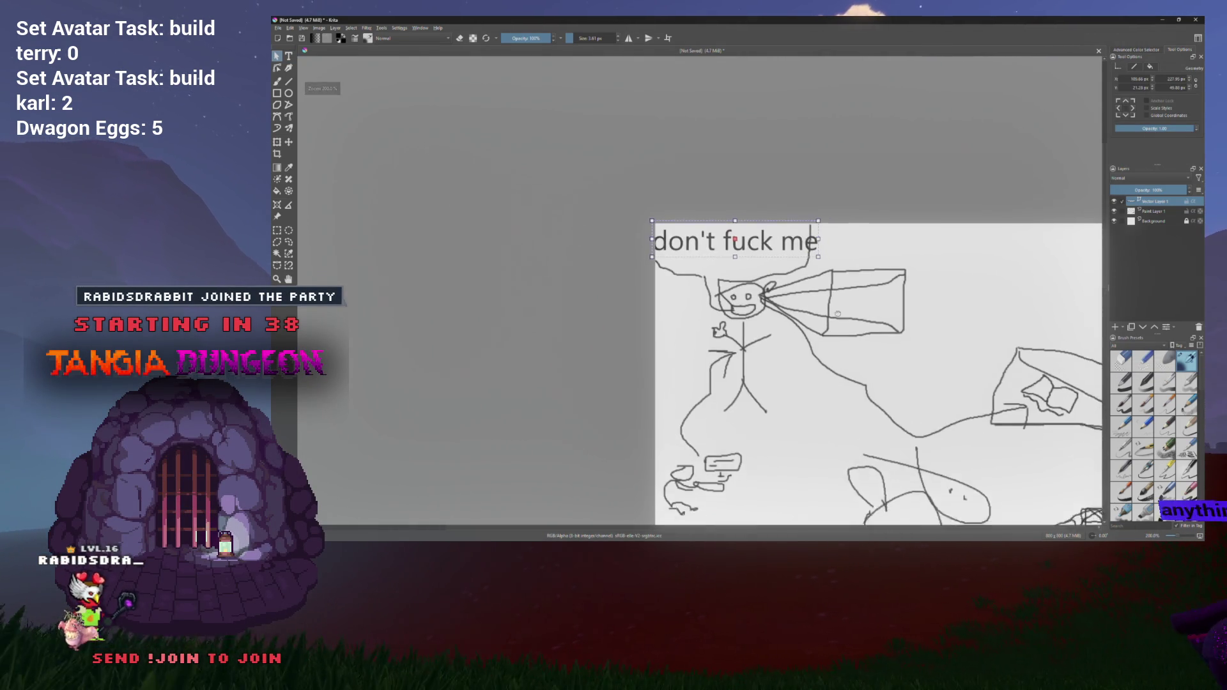
pyautogui.scroll(-3, 794, 280)
pyautogui.click(742, 319)
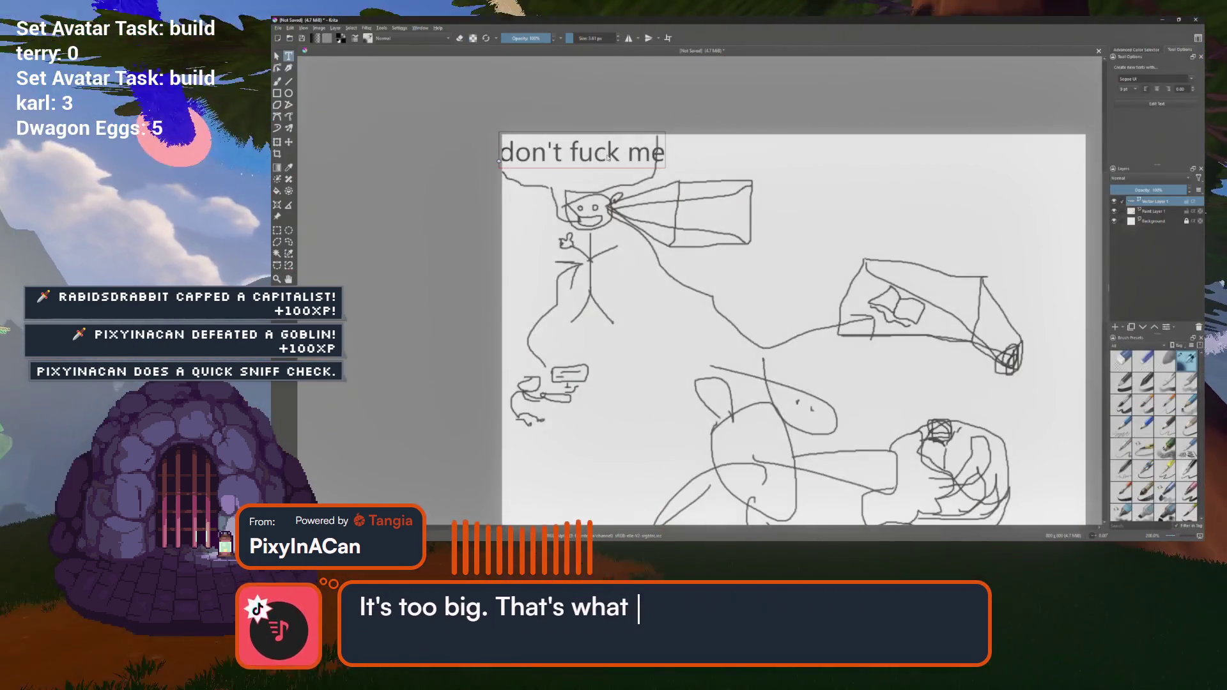
# Step: Reopen the 'don't fuck me' caption in the text editor
pyautogui.doubleClick(636, 168)
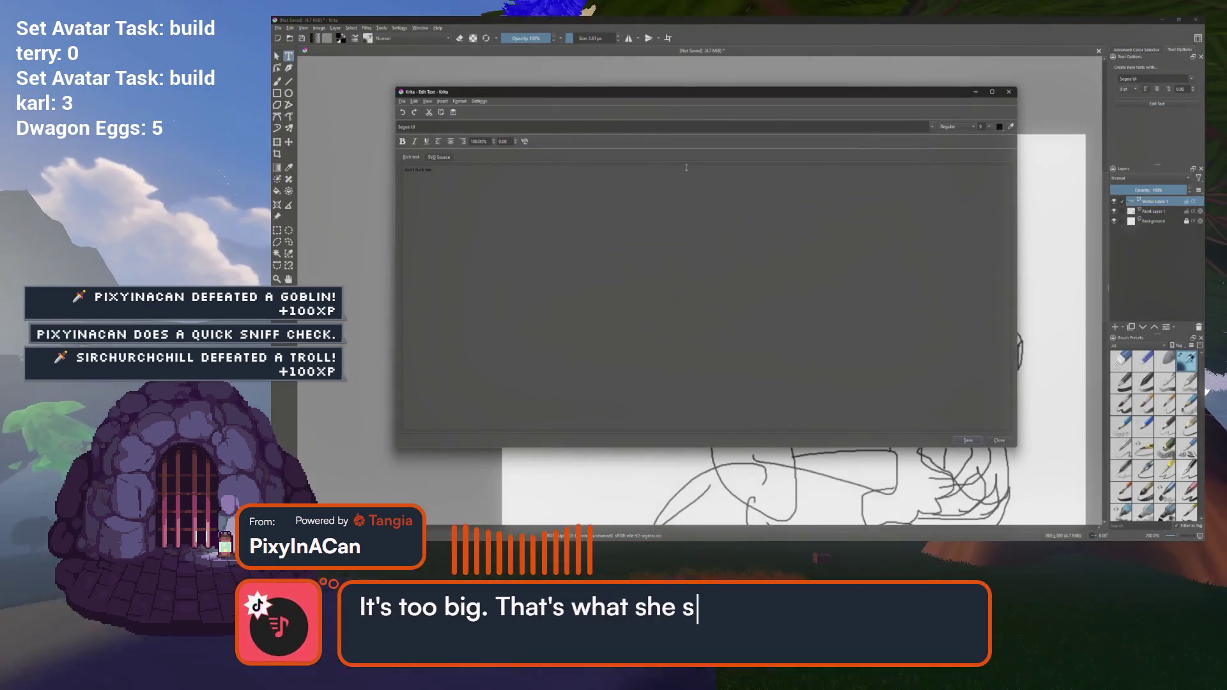
# Step: Make all of the "don't fuck me" caption text a smaller font size
pyautogui.hotkey('ctrl', 'a')
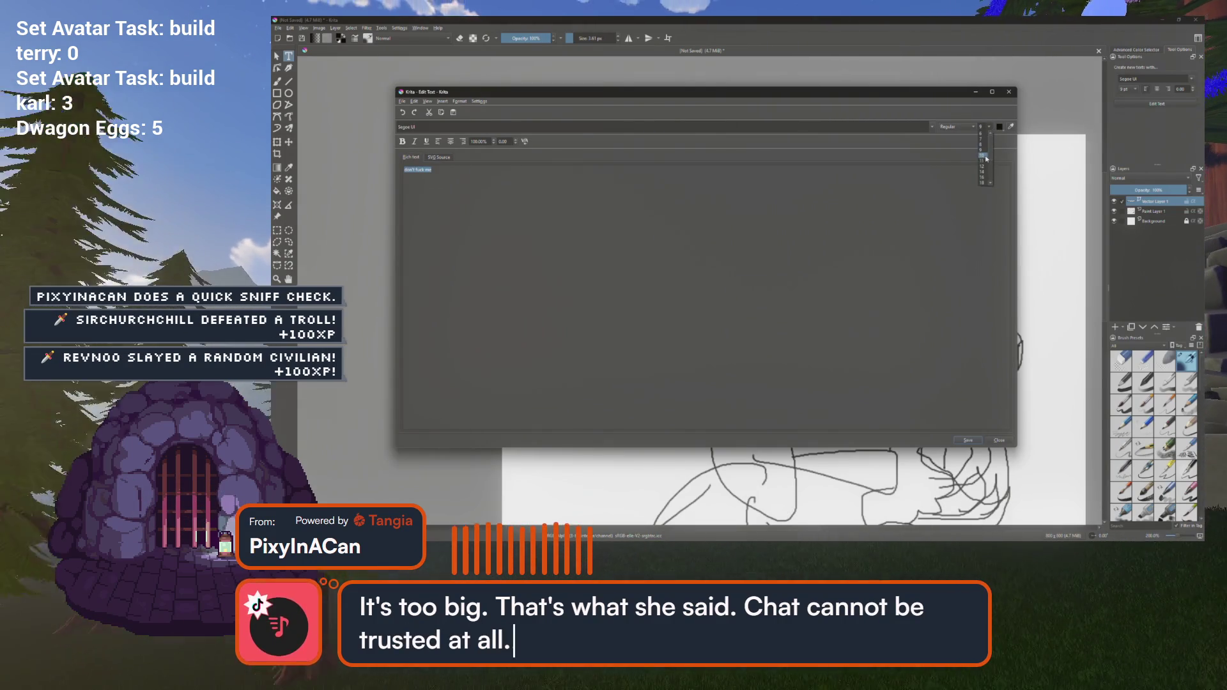
pyautogui.click(982, 138)
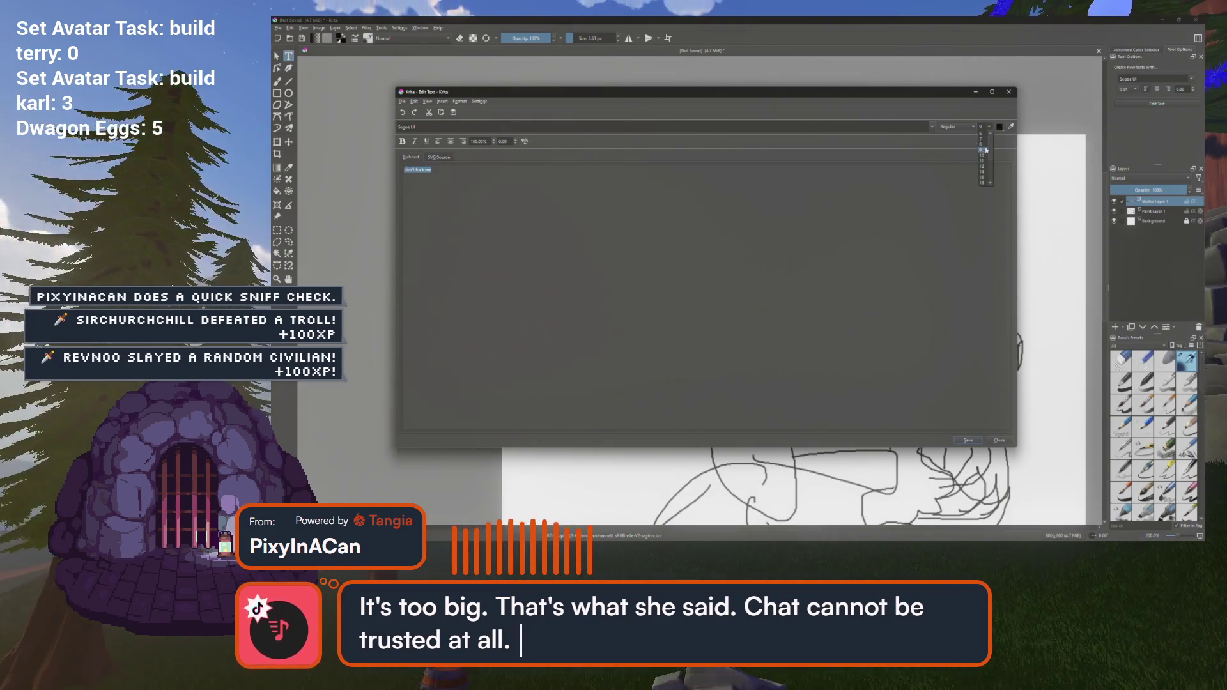
pyautogui.click(969, 441)
# Step: Nudge the caption slightly right and down above the stick figure
pyautogui.scroll(3, 621, 189)
pyautogui.moveTo(658, 173); pyautogui.dragTo(685, 180)
pyautogui.click(748, 256)
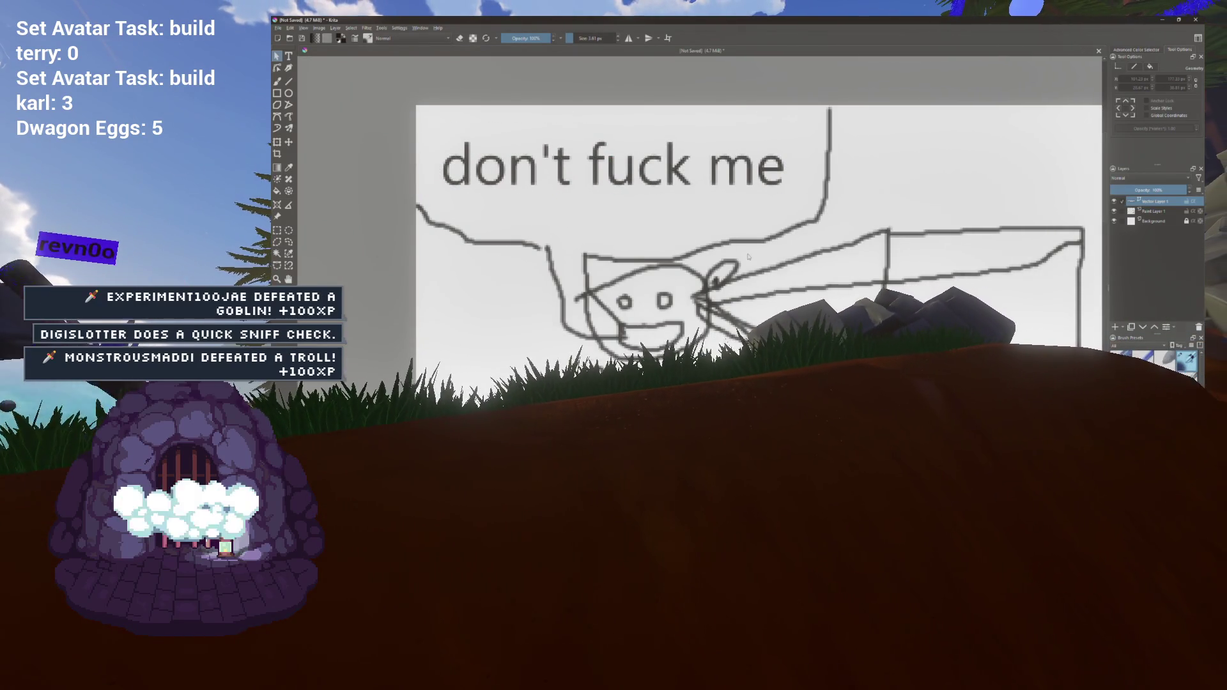
pyautogui.scroll(2, 749, 256)
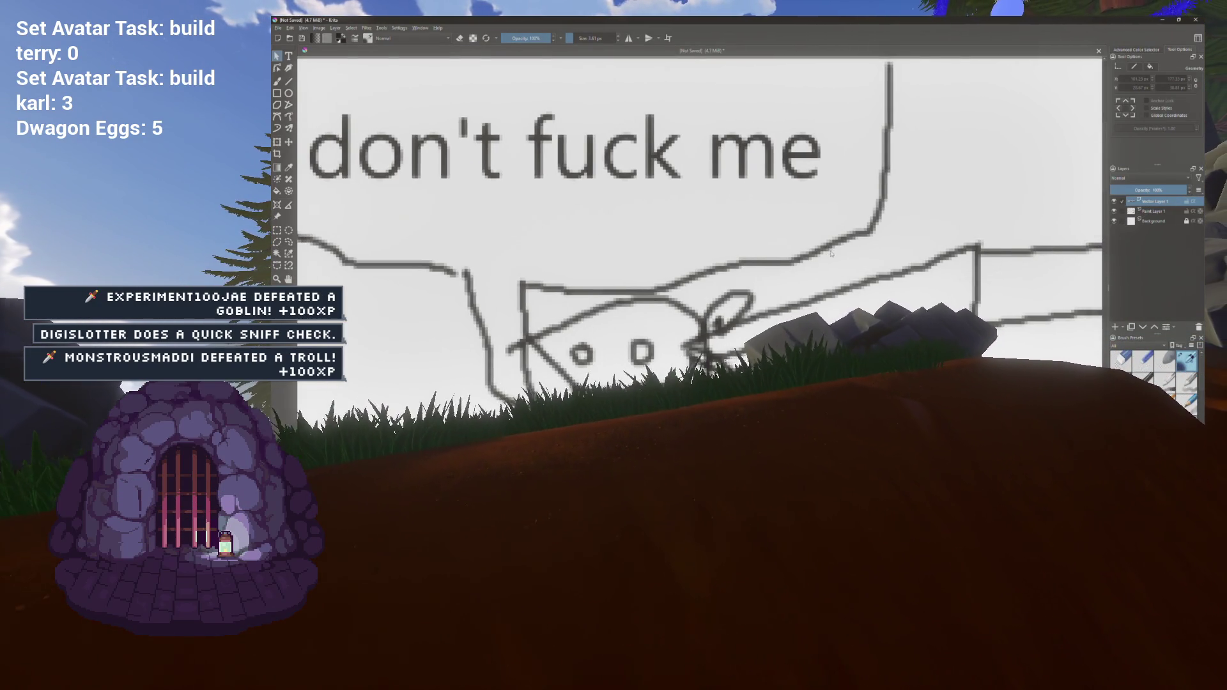
pyautogui.scroll(-2, 831, 253)
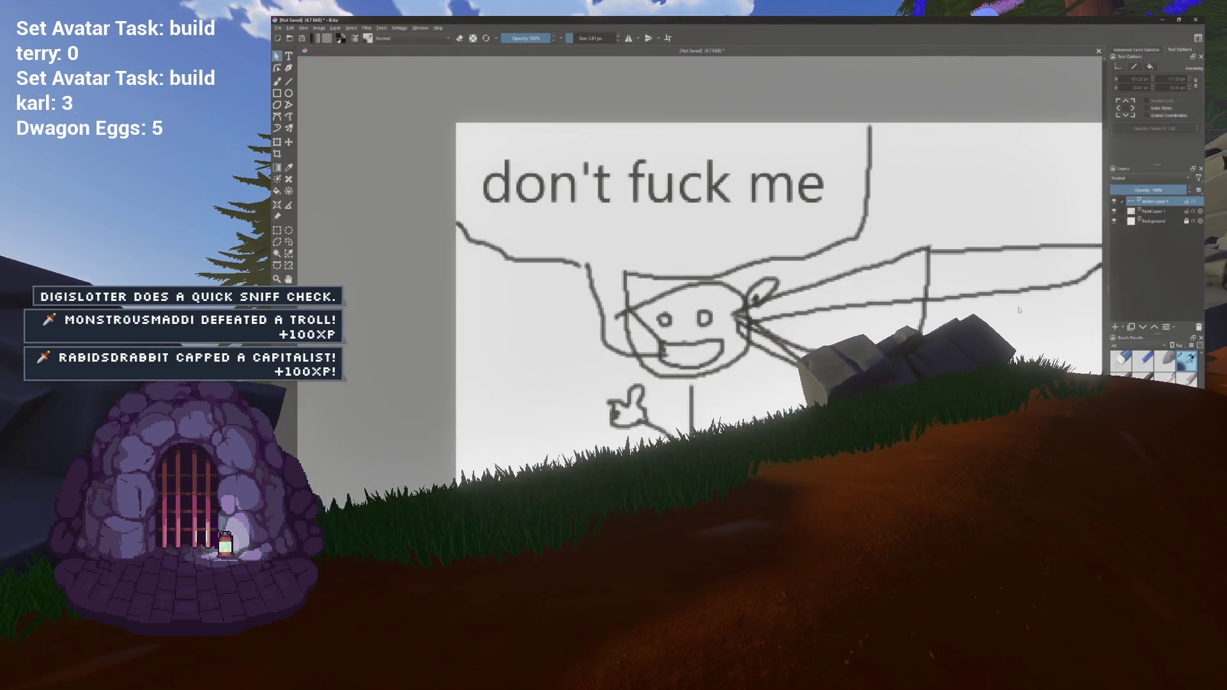
pyautogui.scroll(3, 1026, 314)
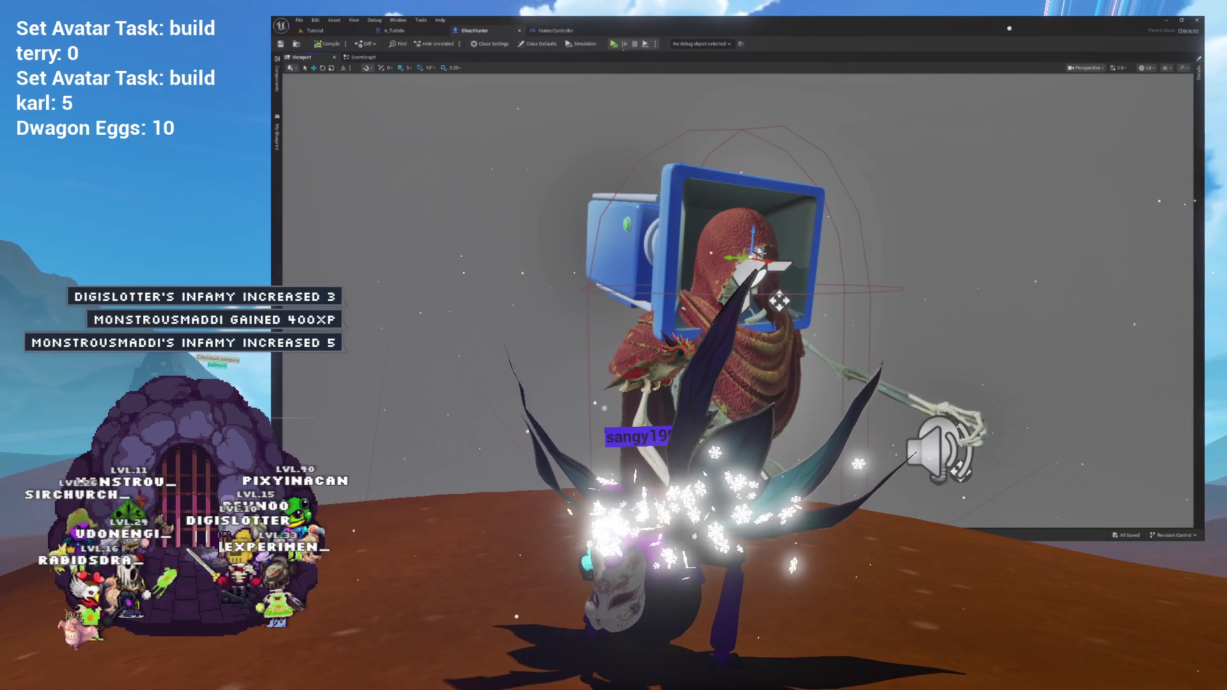
# Step: View the HunterController GoToSpot function graph and bring its node into view
pyautogui.click(555, 30)
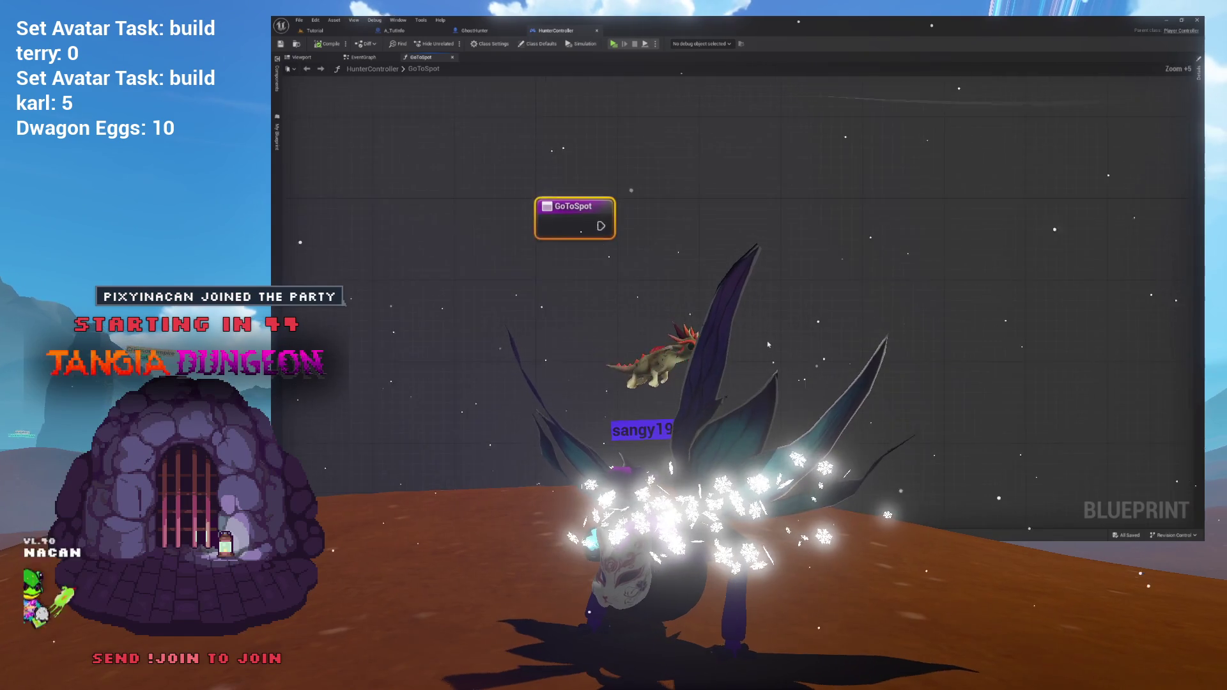
pyautogui.scroll(2, 768, 344)
pyautogui.moveTo(616, 184); pyautogui.dragTo(676, 248)
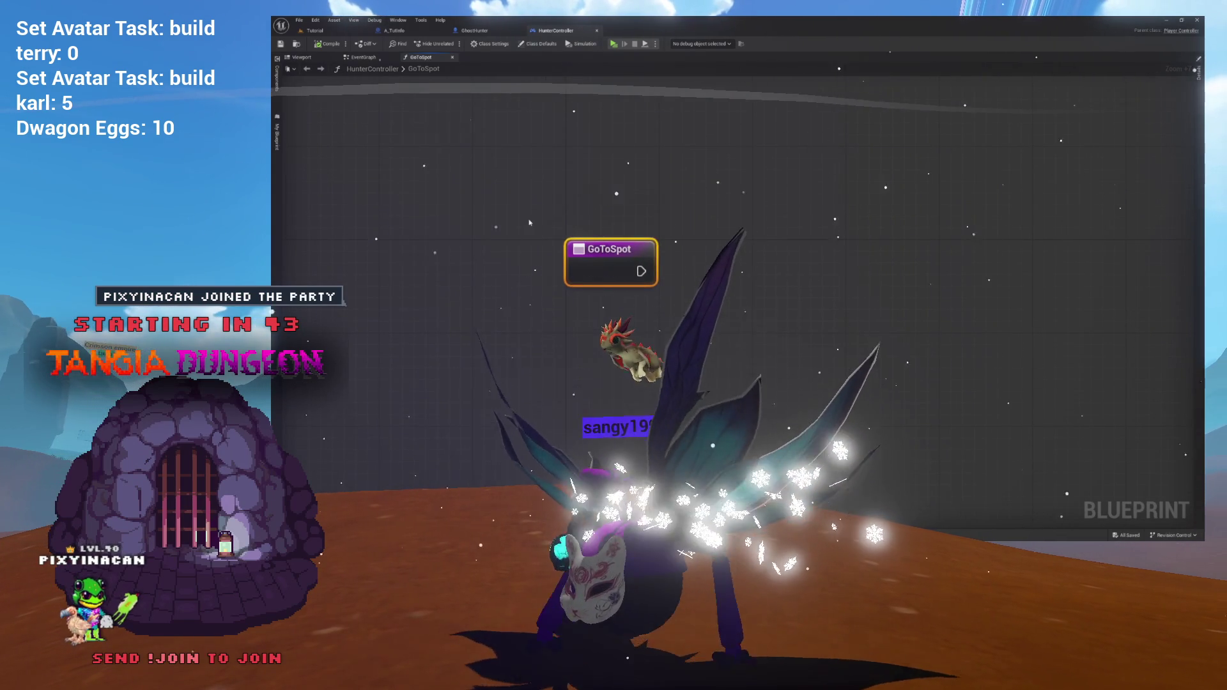
pyautogui.scroll(-3, 474, 138)
# Step: Pan HunterController's EventGraph to show the Branch, Print String and Delay nodes
pyautogui.click(362, 57)
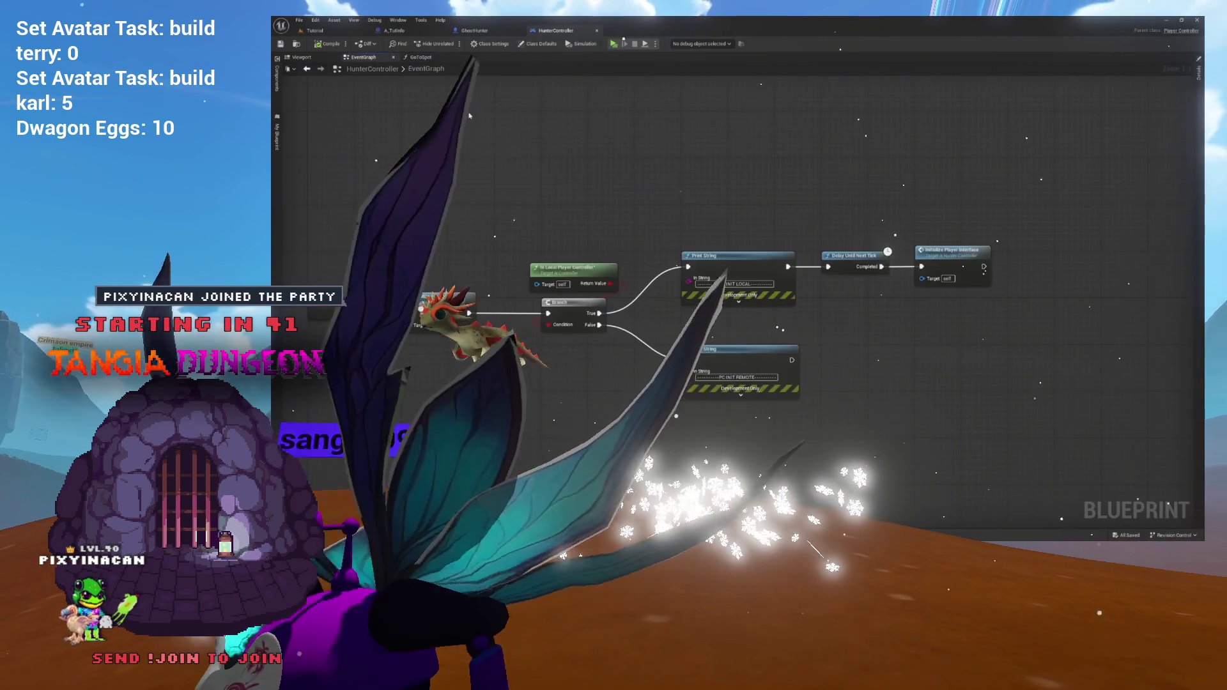
pyautogui.moveTo(471, 131); pyautogui.dragTo(555, 134)
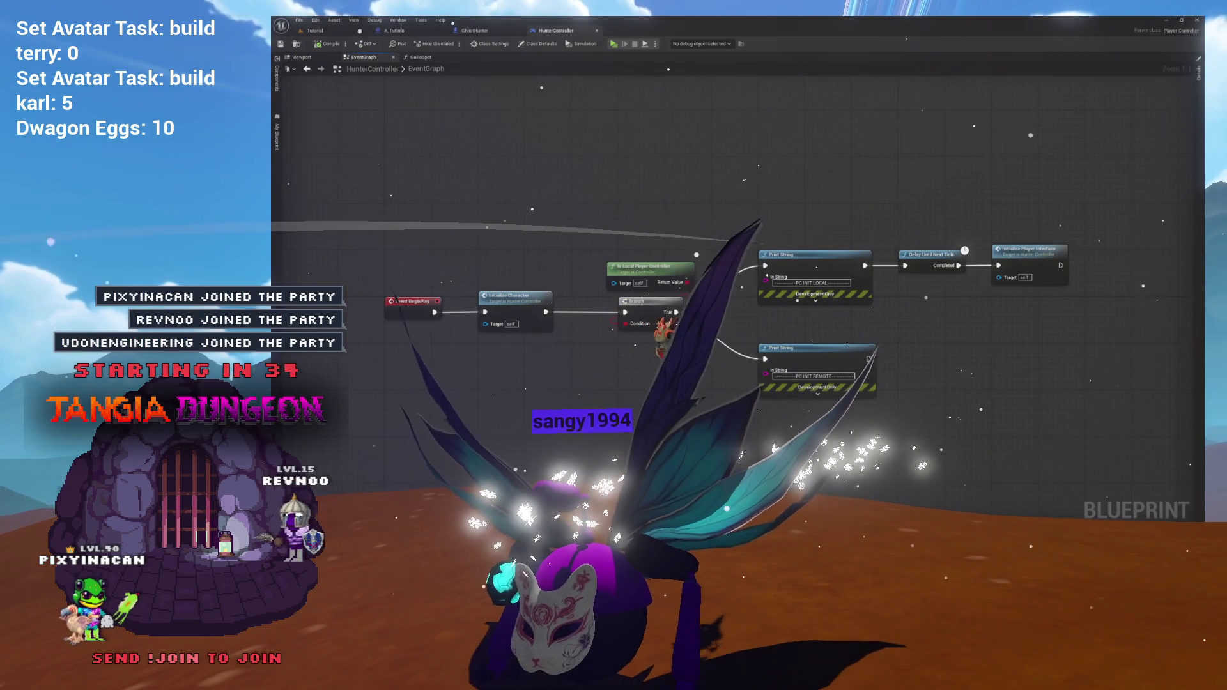
pyautogui.moveTo(625, 184); pyautogui.dragTo(567, 166)
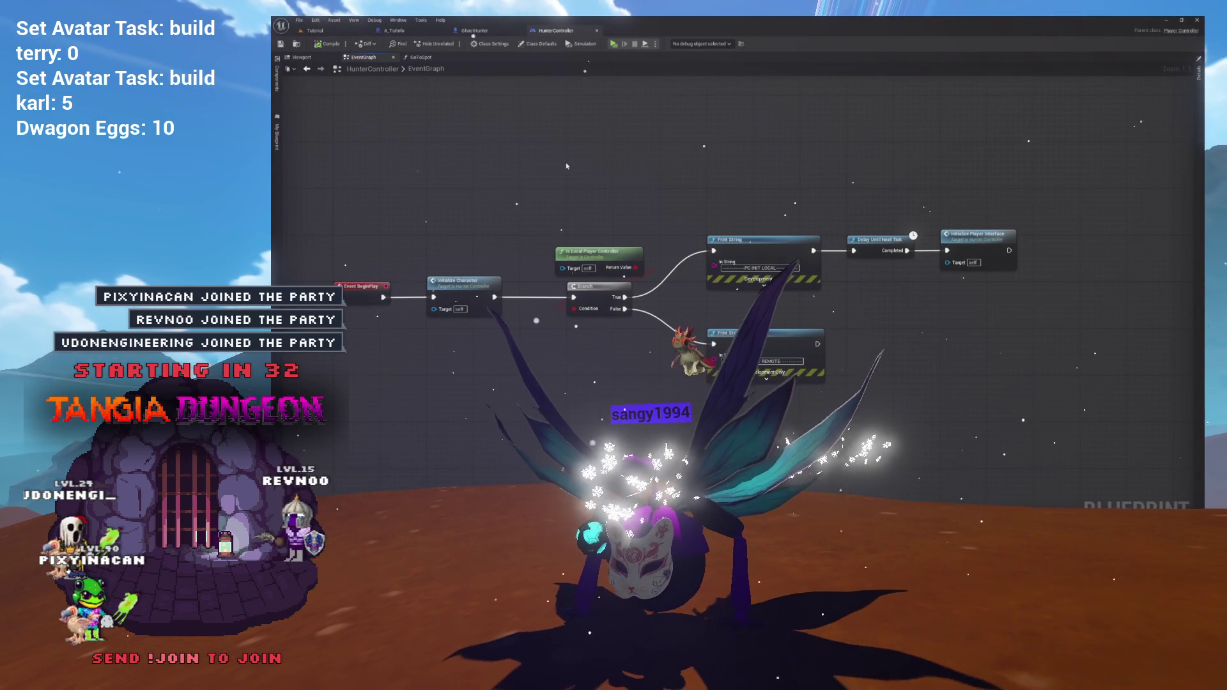
# Step: Look through the A_TutInfo and GhostHunter blueprints, then open HunterController's GoToSpot graph
pyautogui.moveTo(561, 111); pyautogui.dragTo(577, 96)
pyautogui.click(422, 32)
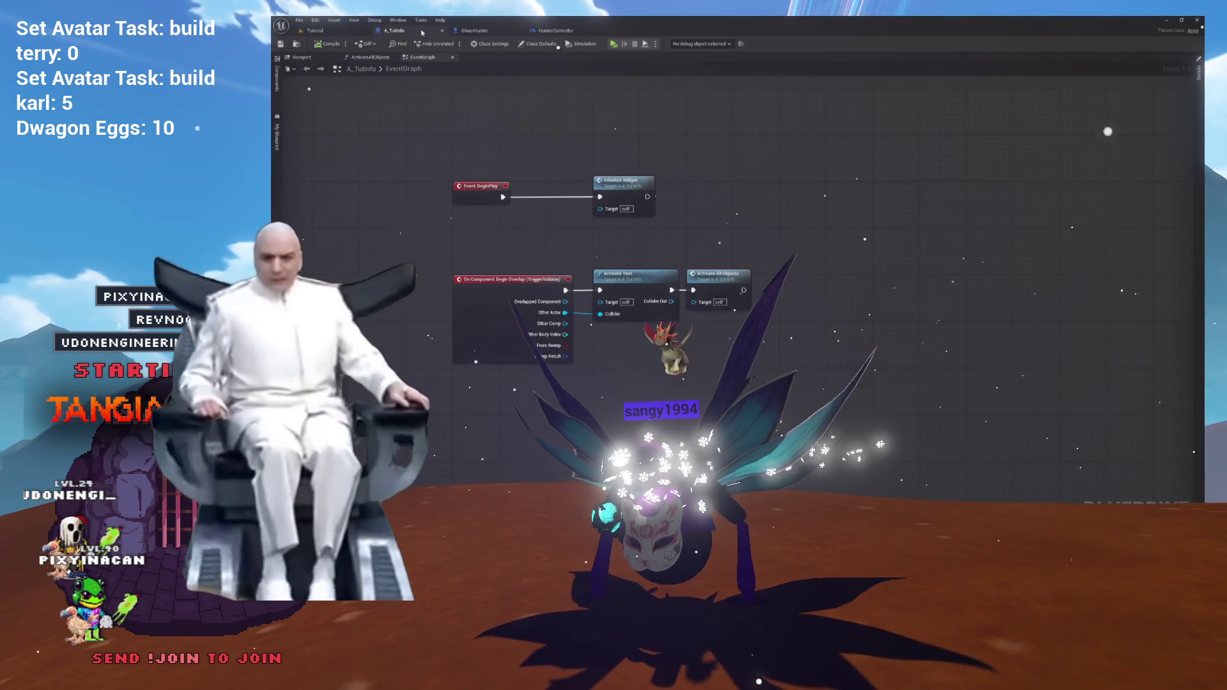
pyautogui.click(491, 32)
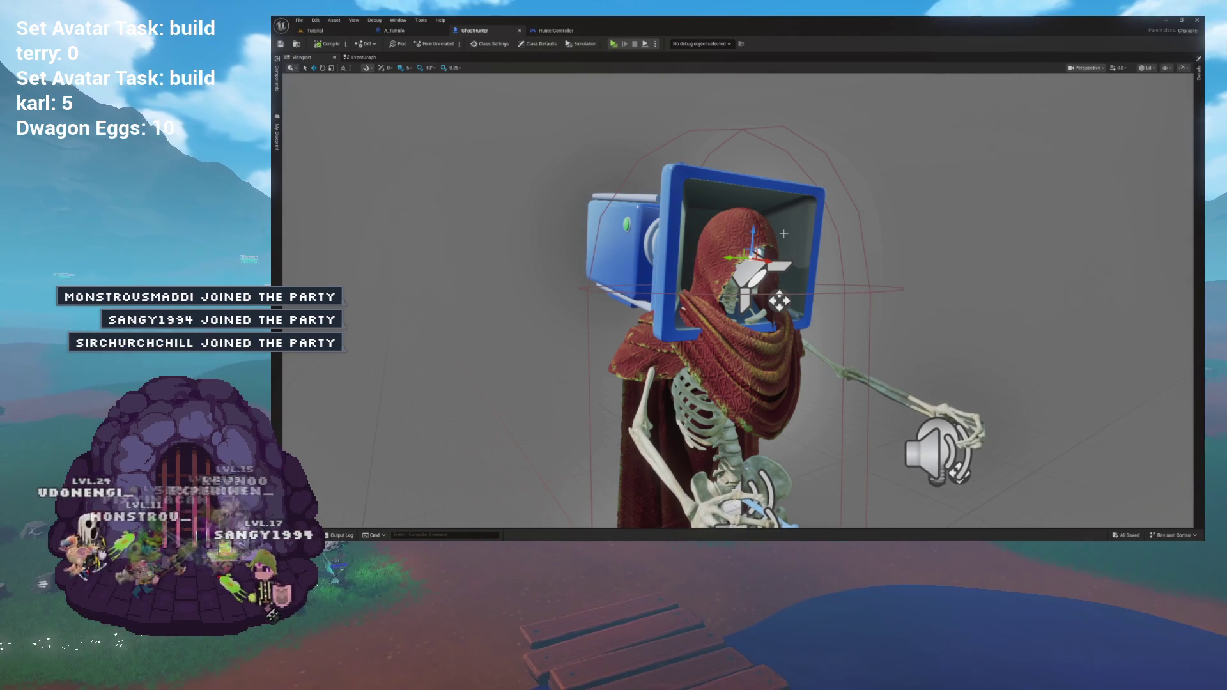
pyautogui.click(363, 57)
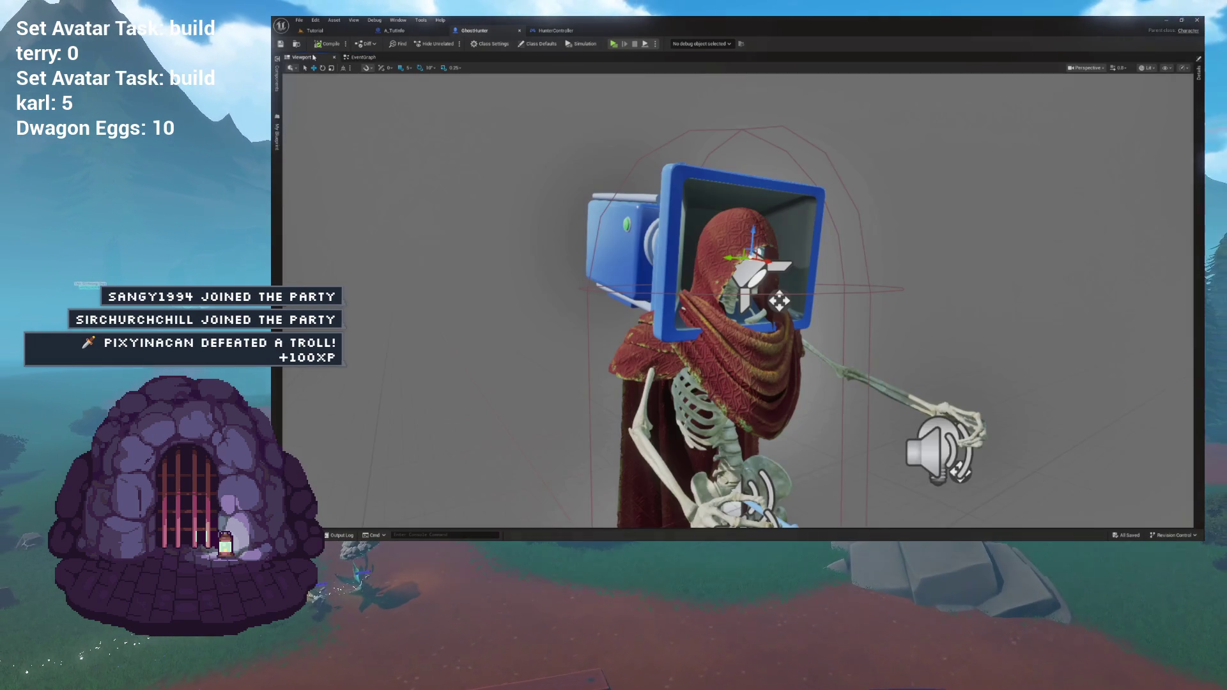
pyautogui.click(302, 57)
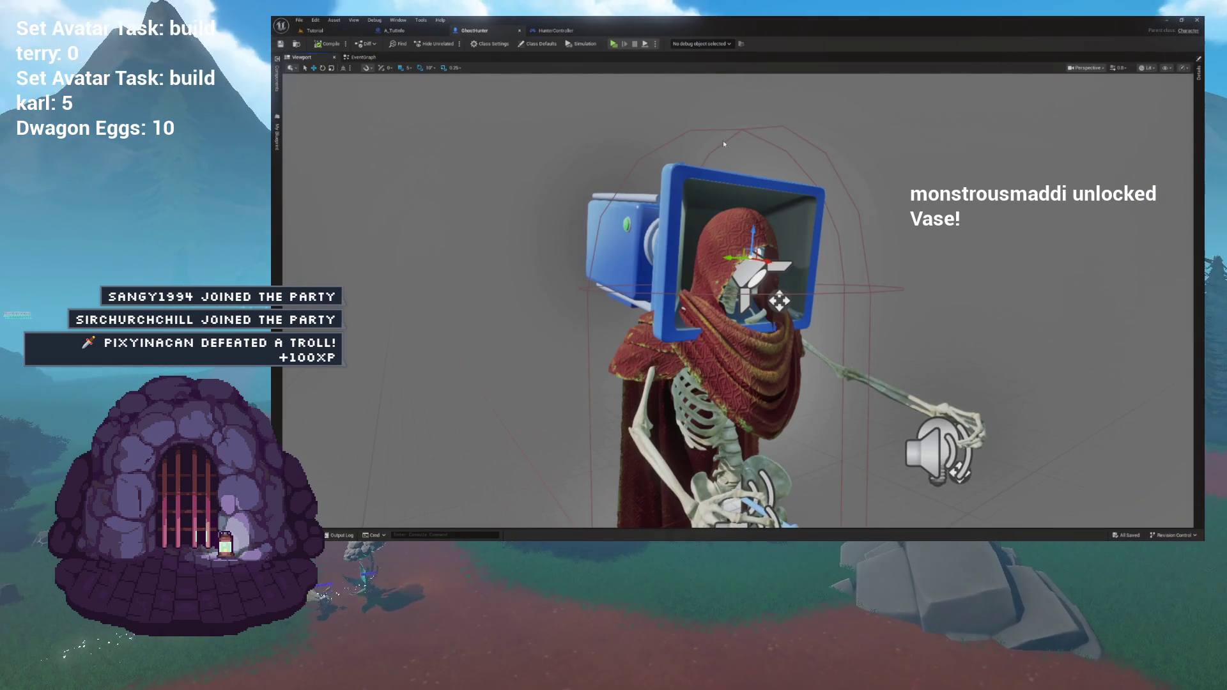
pyautogui.click(568, 35)
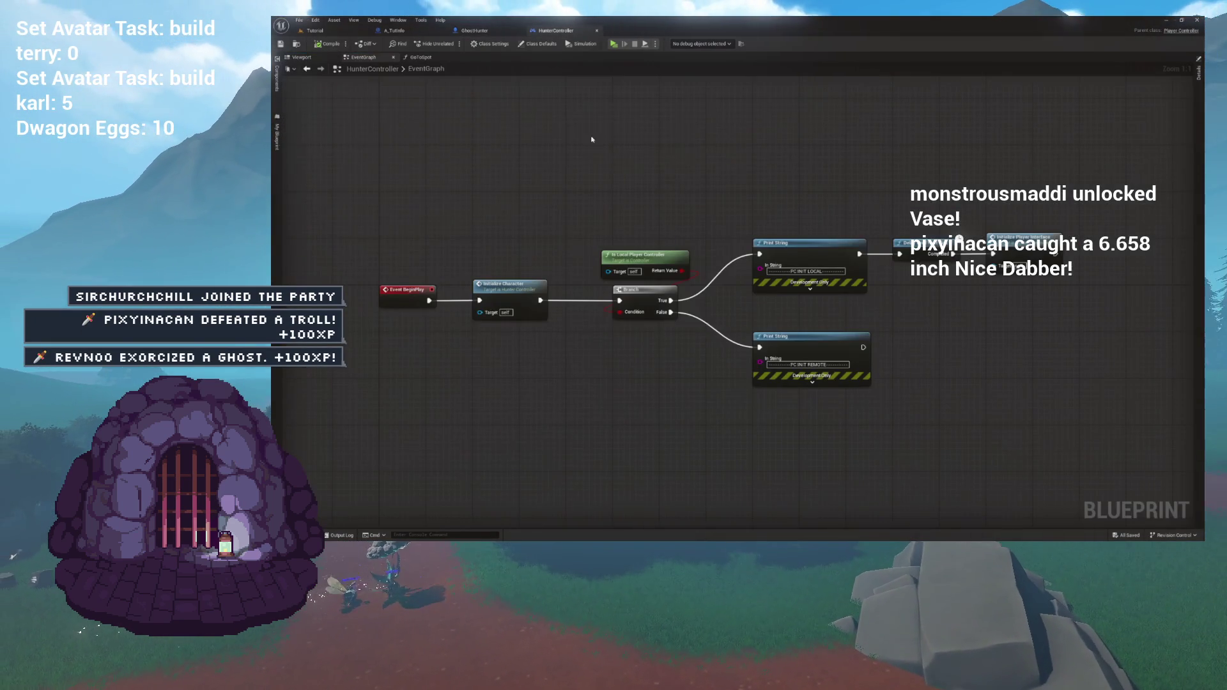
pyautogui.click(436, 60)
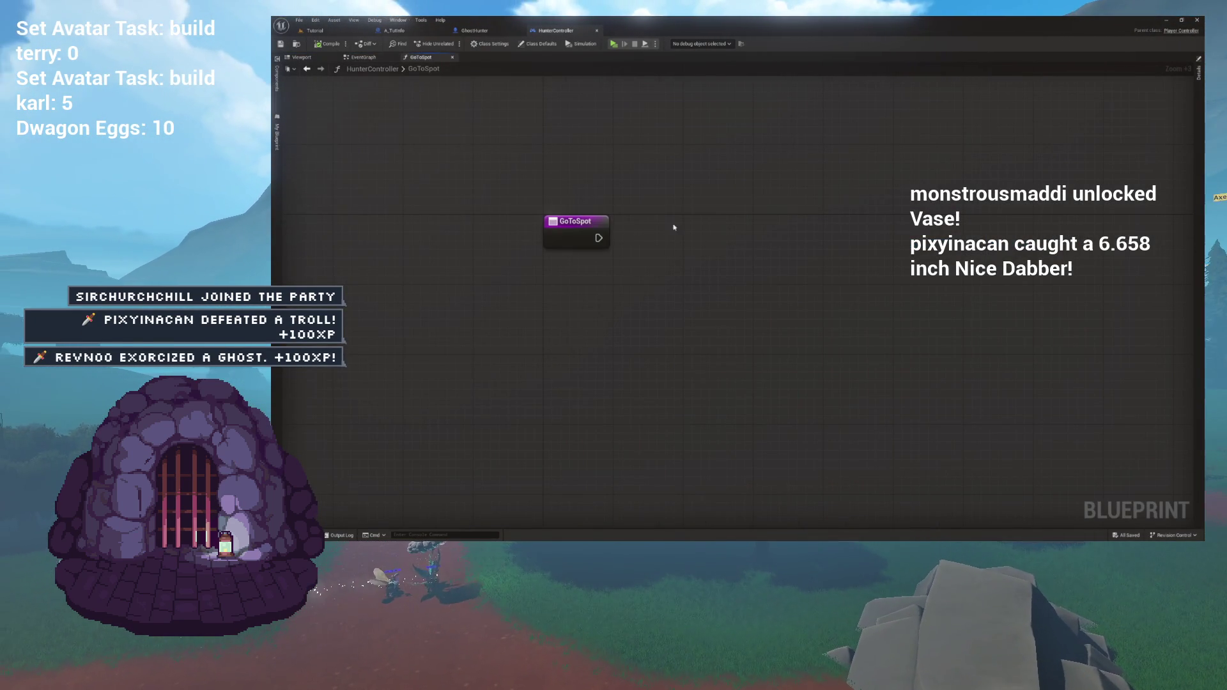
# Step: Add a Set View Target with Blend node beside the GoToSpot entry node
pyautogui.rightClick(719, 222)
pyautogui.write('set view')
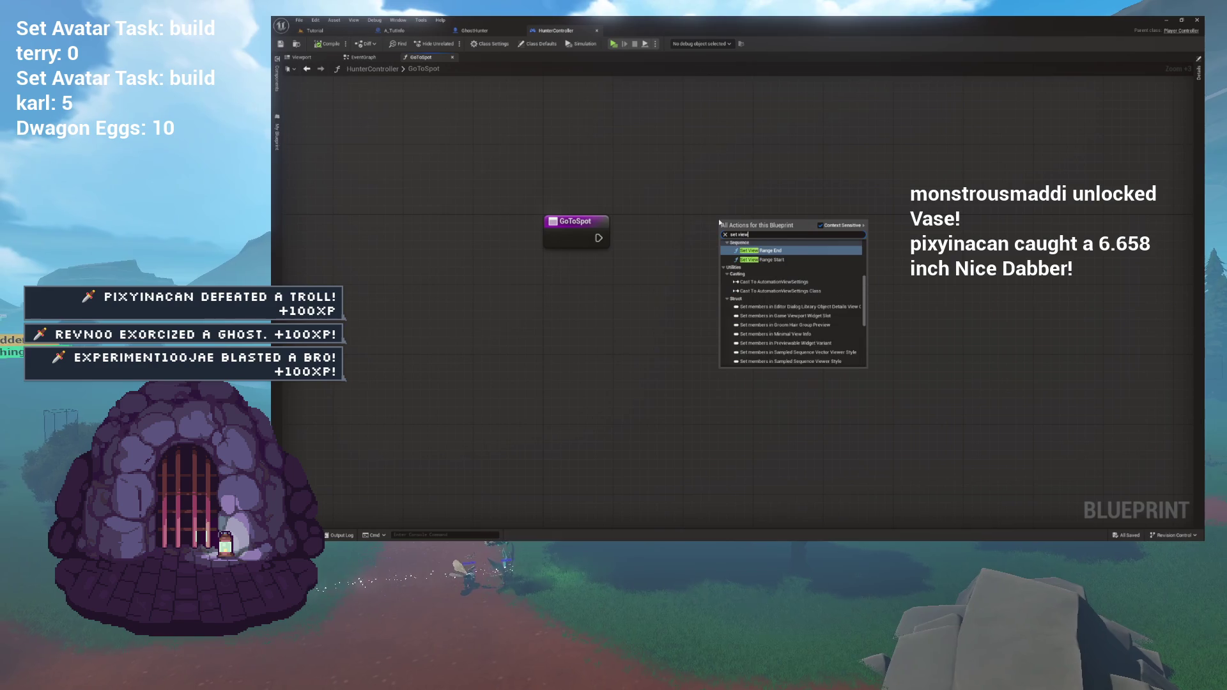
pyautogui.write(' target')
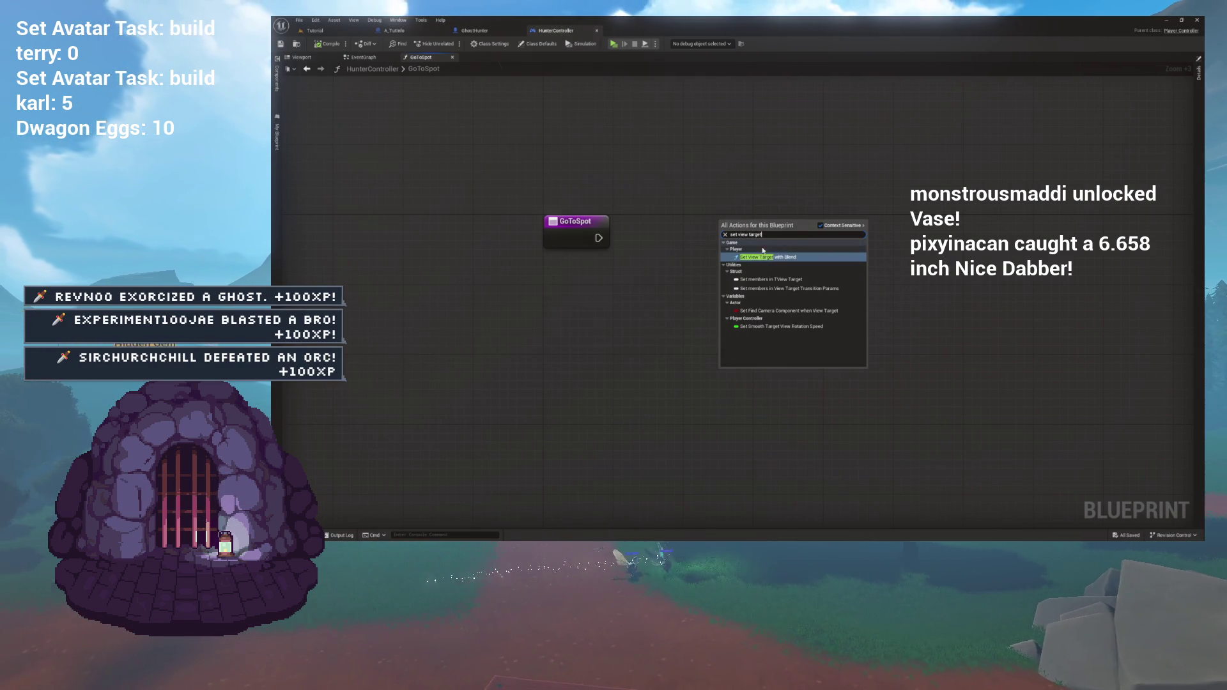
pyautogui.click(766, 257)
pyautogui.moveTo(772, 238); pyautogui.dragTo(728, 203)
# Step: Set the editor Application Scale to 1.5 and wire GoToSpot's exec output to the node
pyautogui.hotkey('ctrl', 'shift', 'w')
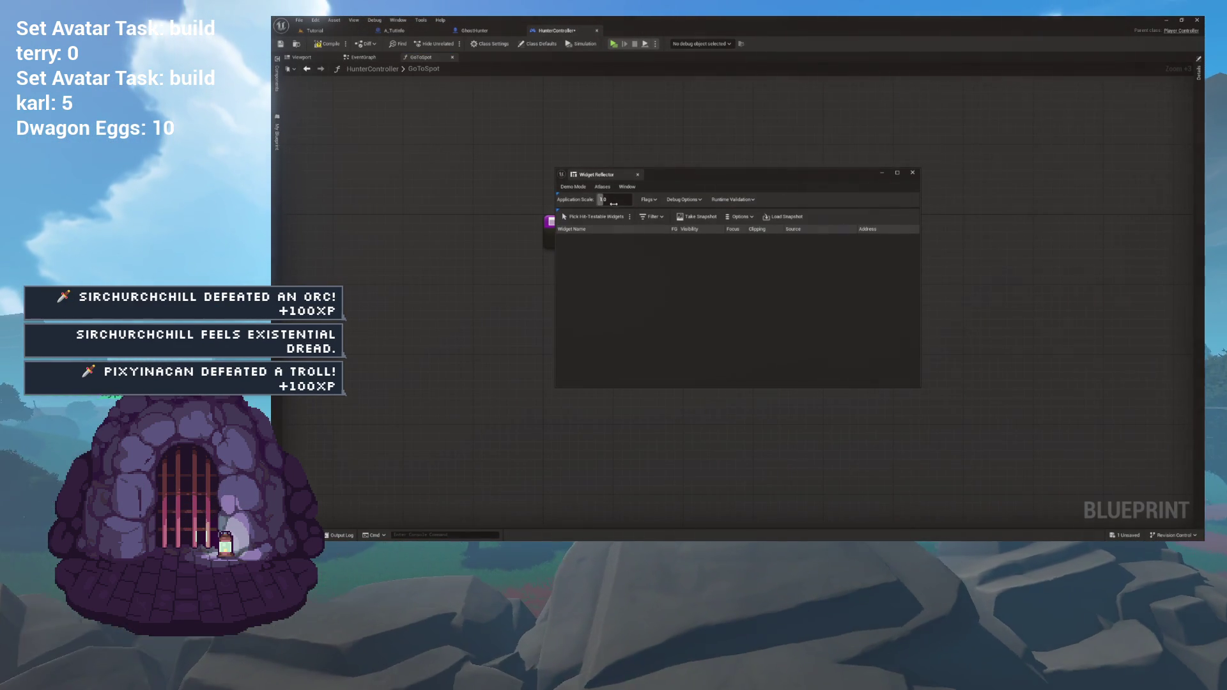
pyautogui.write('.5')
pyautogui.press('Return')
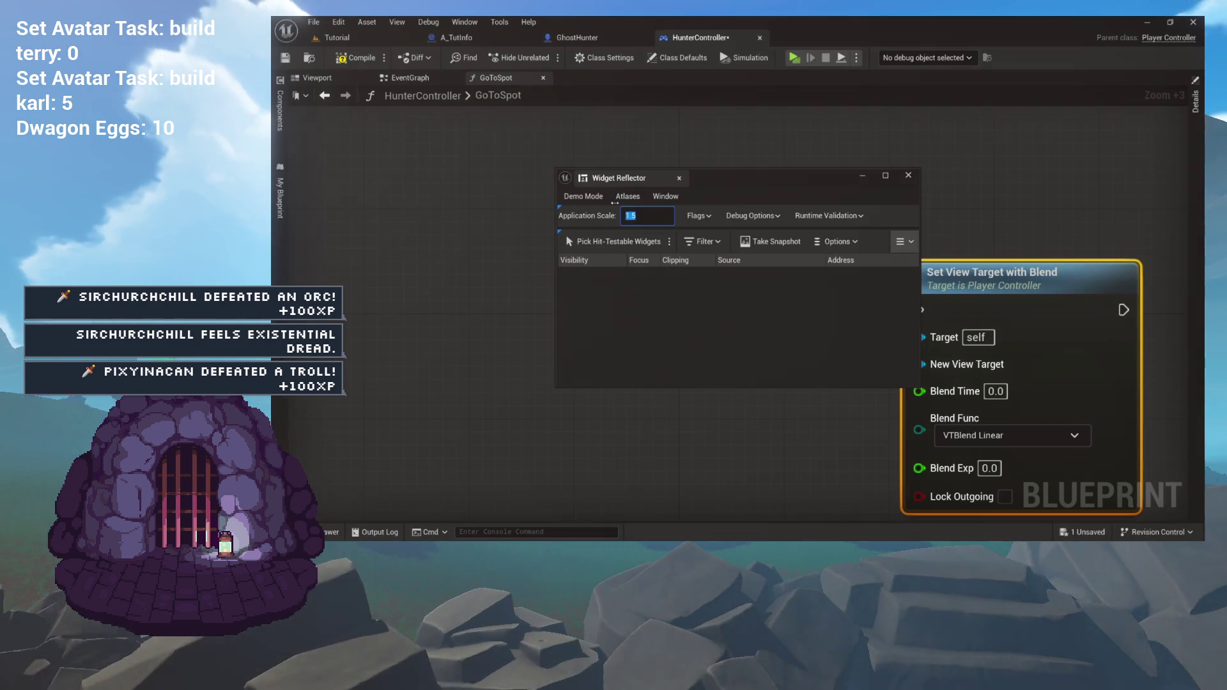
pyautogui.click(679, 181)
pyautogui.press('Home')
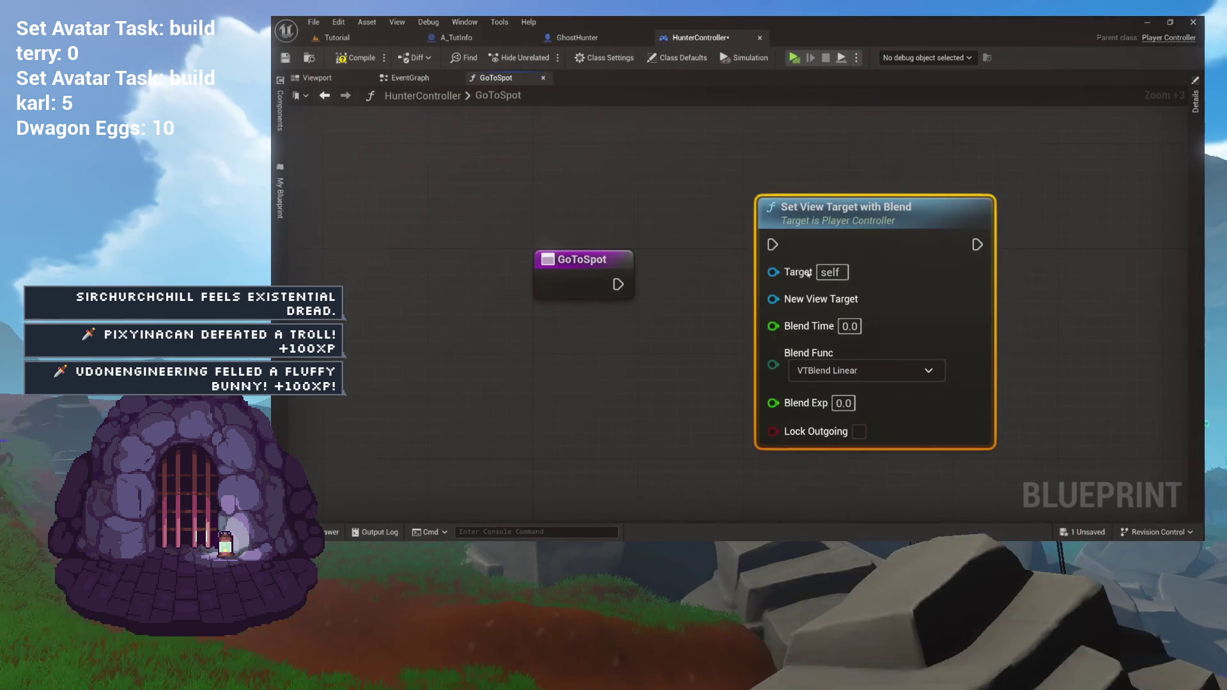
pyautogui.moveTo(618, 284)
pyautogui.mouseDown()
pyautogui.moveTo(742, 288)
pyautogui.moveTo(793, 271)
pyautogui.mouseUp()
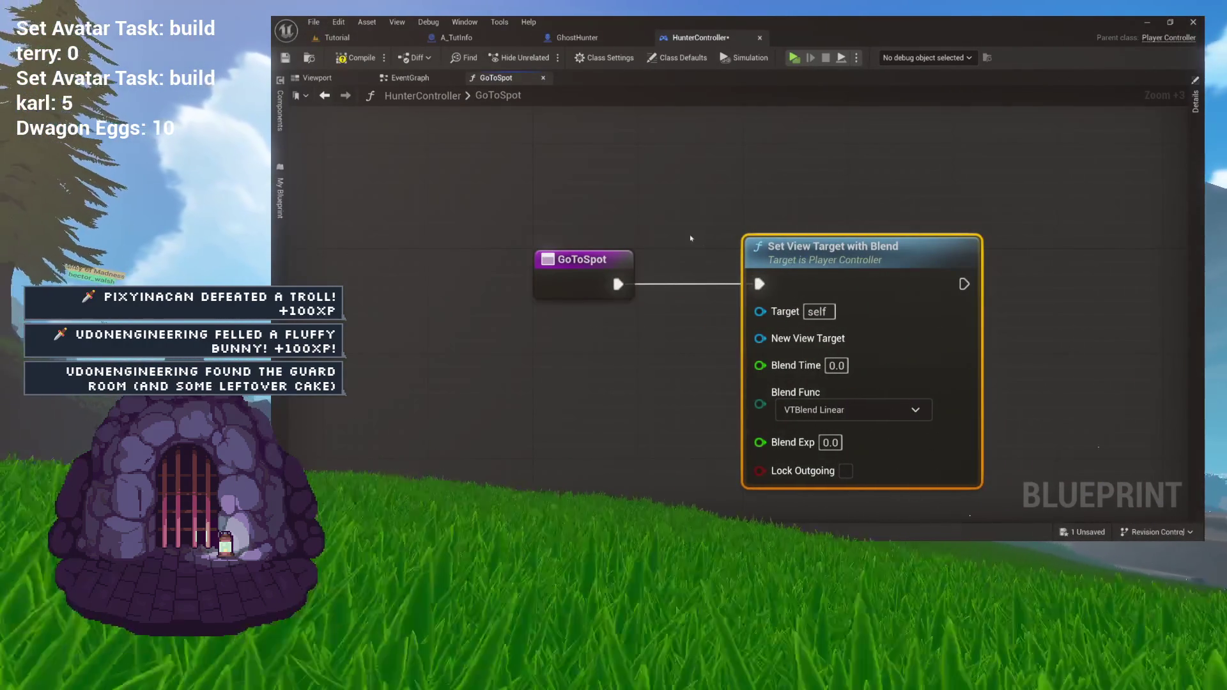
# Step: Rearrange the GoToSpot entry and Set View Target with Blend nodes in the graph
pyautogui.hotkey('ctrl', 'a')
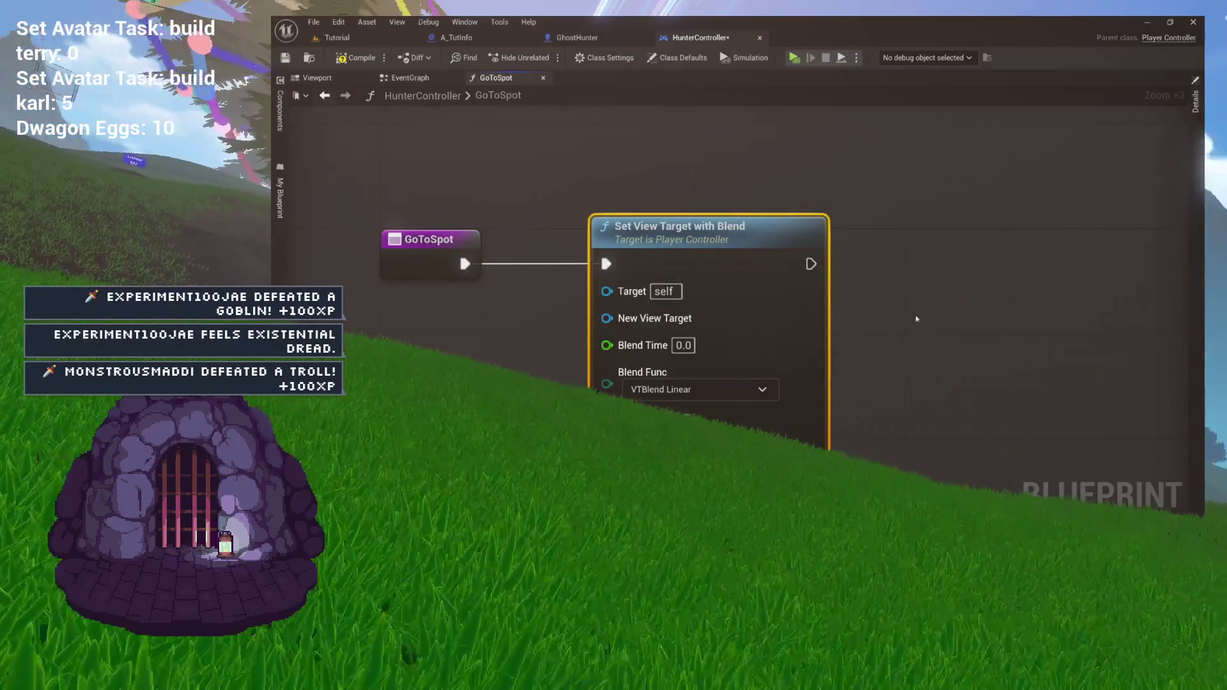
pyautogui.moveTo(874, 200)
pyautogui.mouseDown()
pyautogui.moveTo(589, 370)
pyautogui.moveTo(598, 404)
pyautogui.mouseUp()
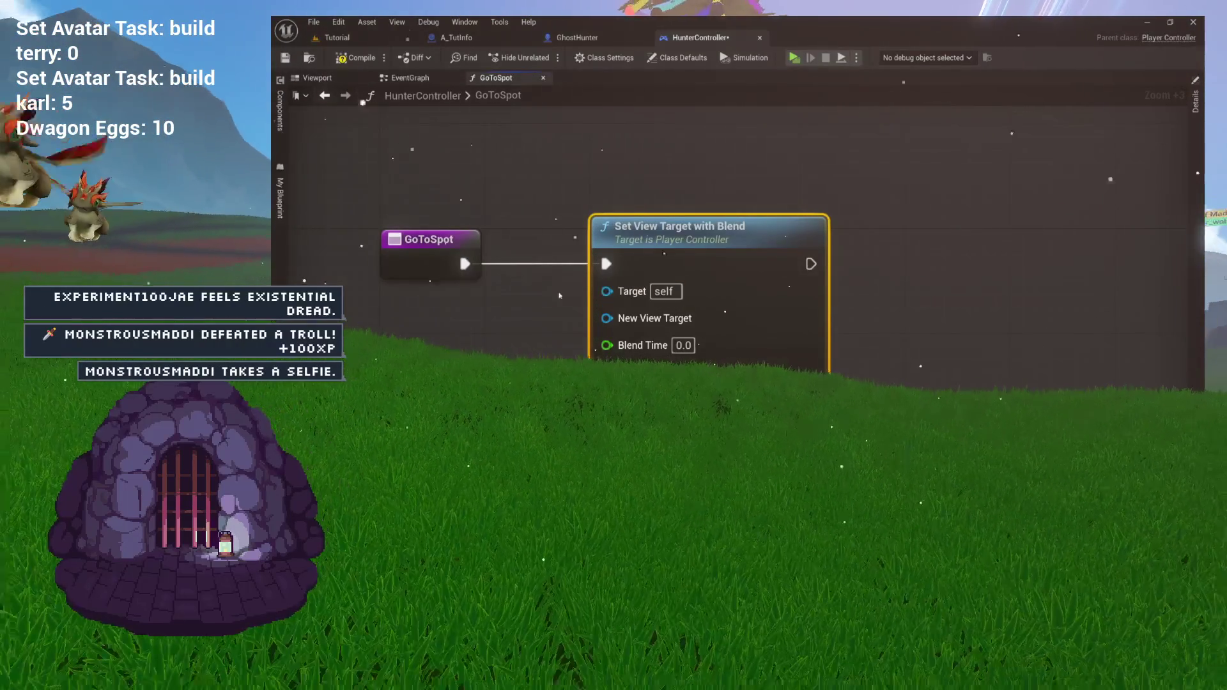
pyautogui.moveTo(398, 182); pyautogui.dragTo(582, 268)
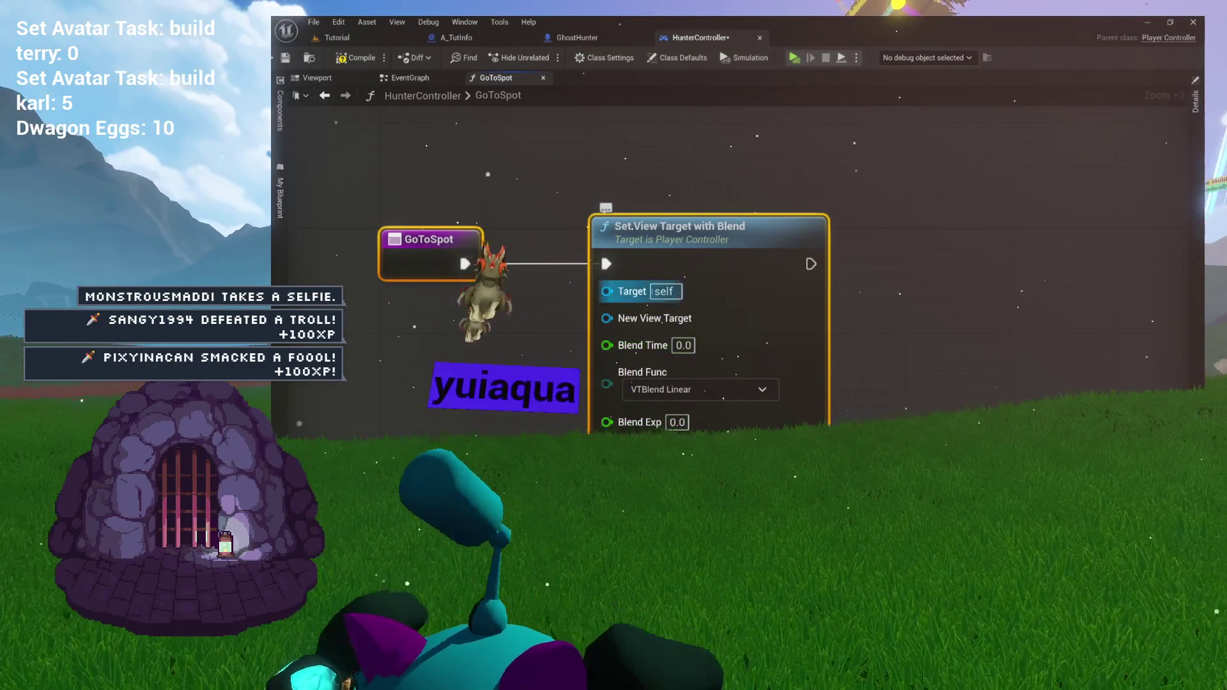
pyautogui.moveTo(400, 168); pyautogui.dragTo(736, 318)
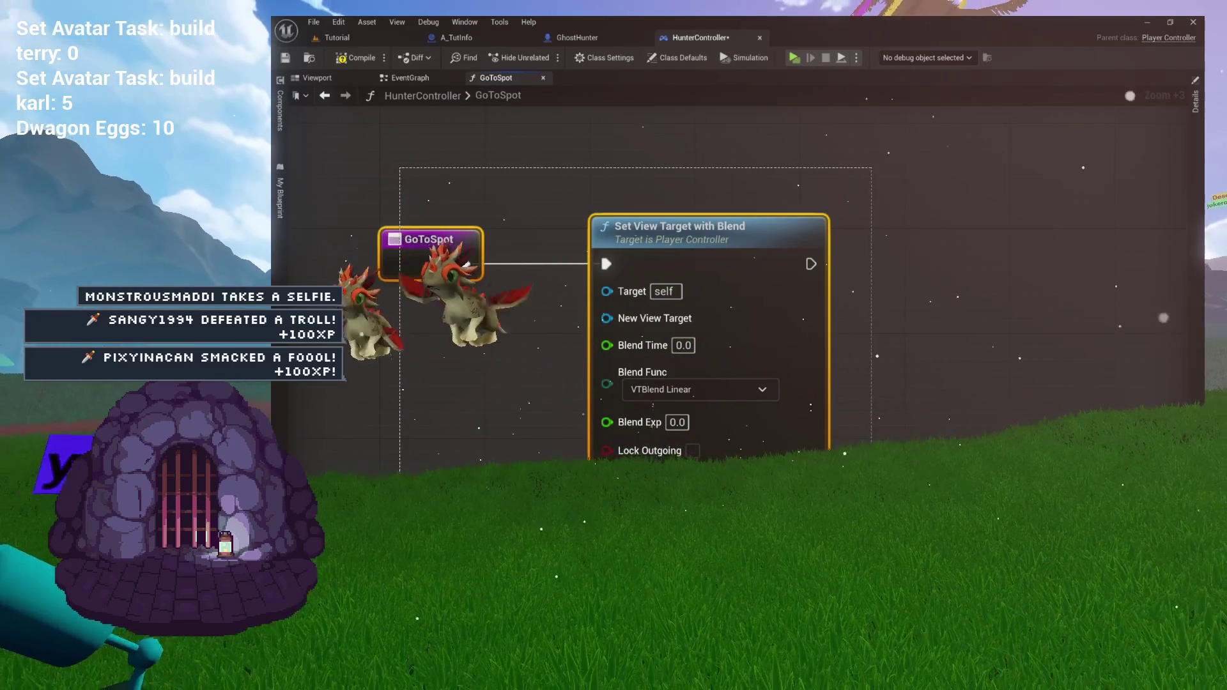
pyautogui.moveTo(838, 306); pyautogui.dragTo(914, 279)
pyautogui.moveTo(625, 162); pyautogui.dragTo(851, 418)
pyautogui.moveTo(934, 459); pyautogui.dragTo(941, 465)
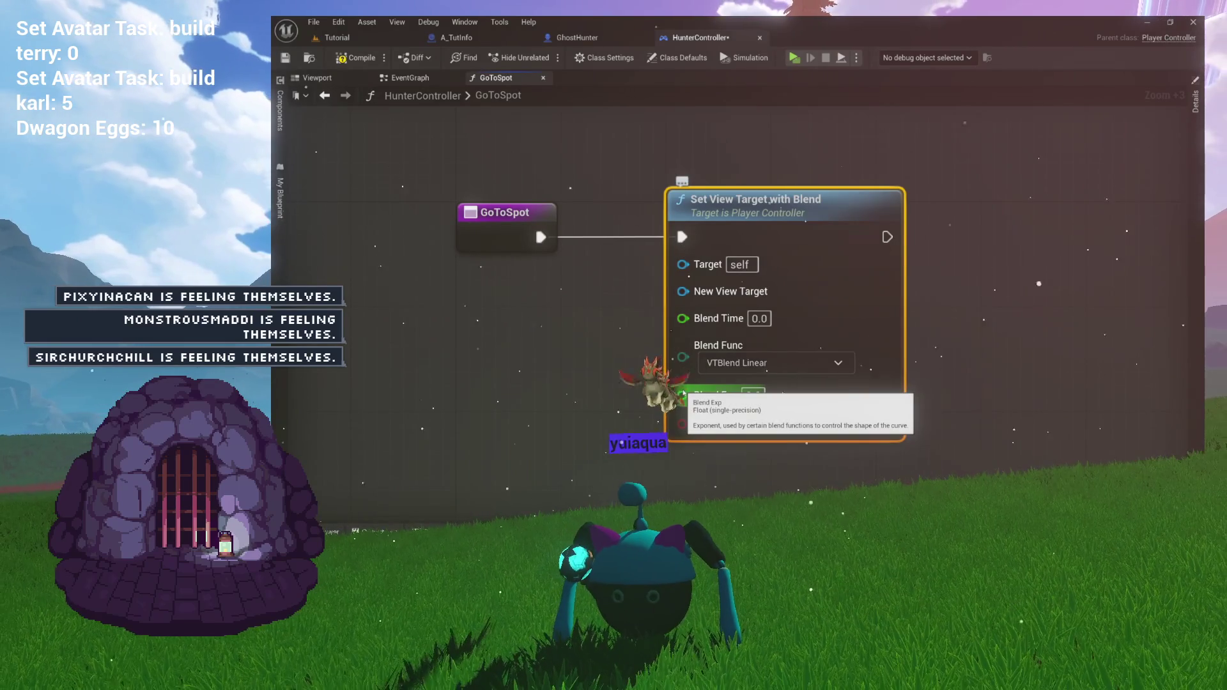
# Step: Drag the New View Target pin onto the entry node to create a matching GoToSpot input
pyautogui.click(636, 304)
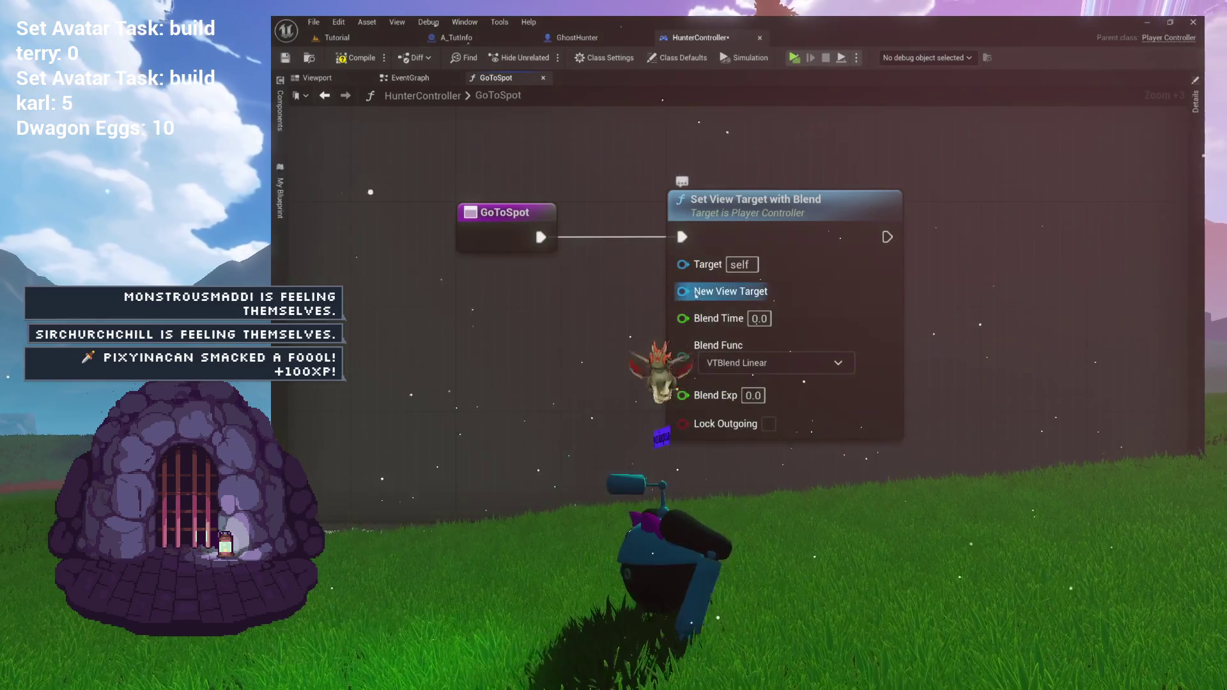
pyautogui.moveTo(696, 294)
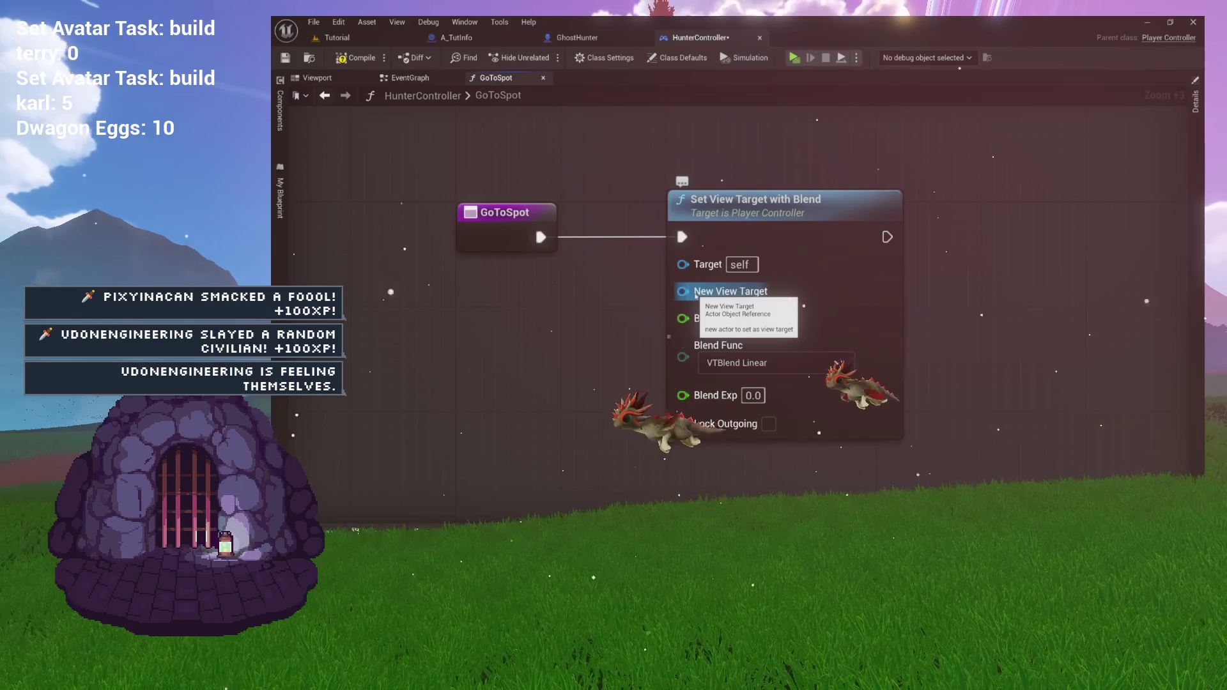
pyautogui.moveTo(696, 292); pyautogui.dragTo(508, 236)
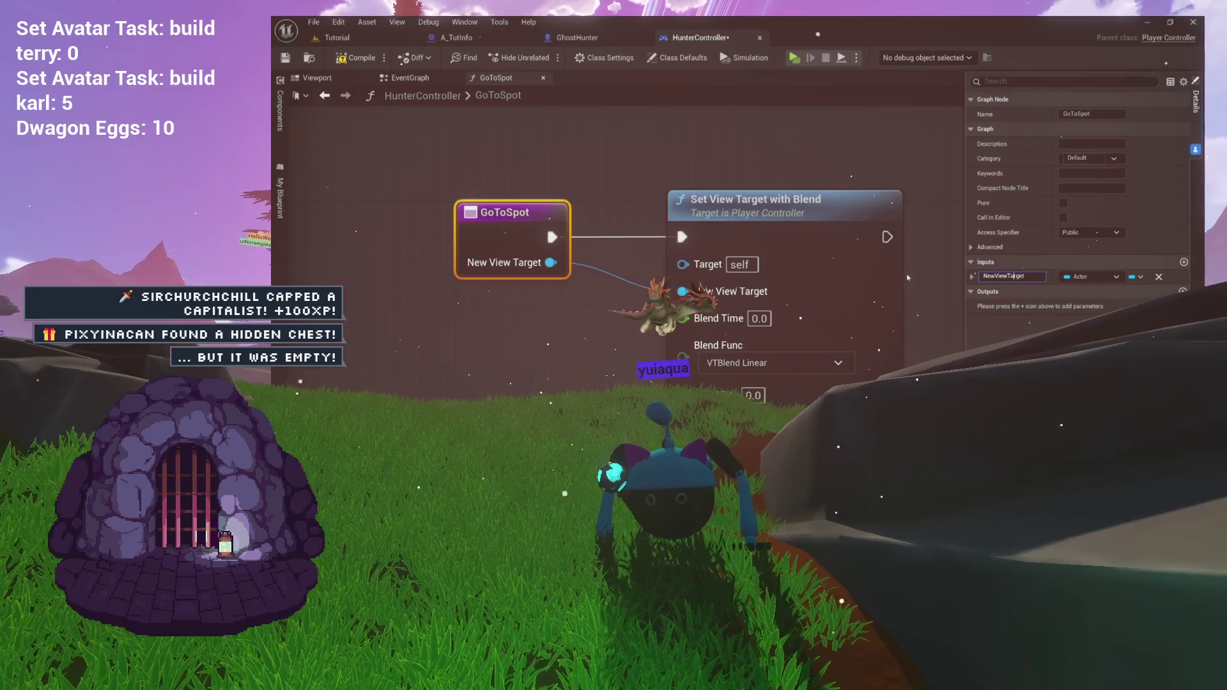
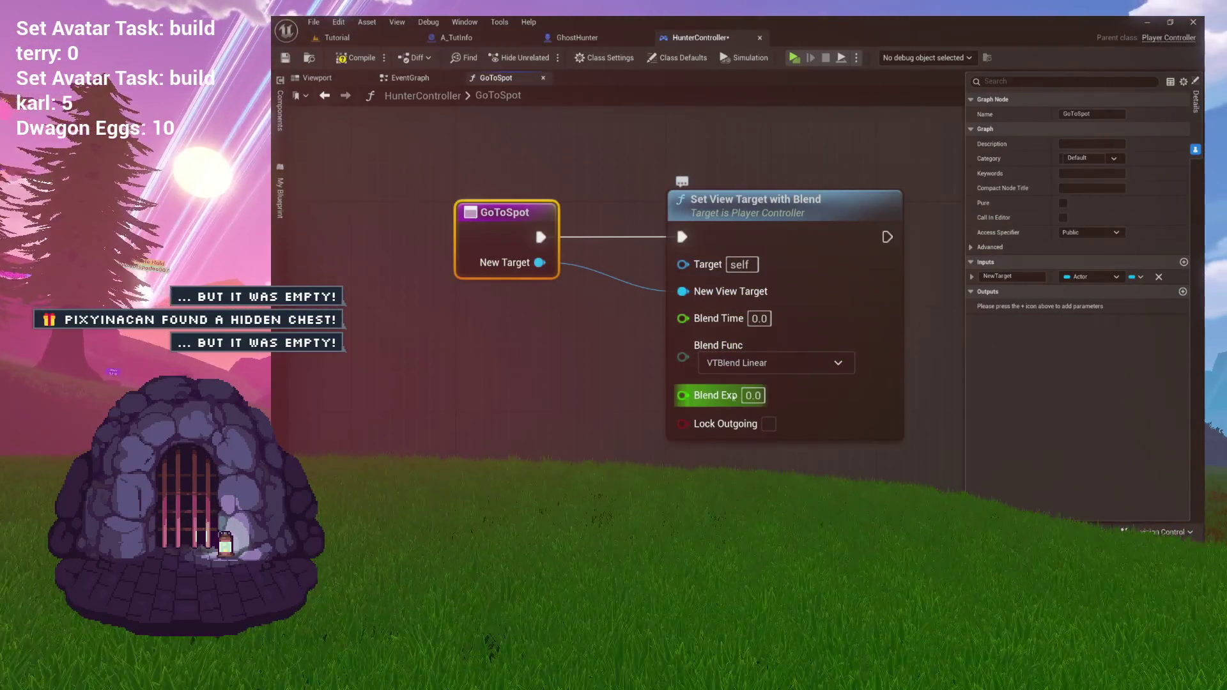
# Step: Name GoToSpot's new float input BlendTime and reselect the function's entry node
pyautogui.moveTo(663, 328)
pyautogui.mouseDown()
pyautogui.moveTo(768, 322)
pyautogui.moveTo(585, 270)
pyautogui.mouseUp()
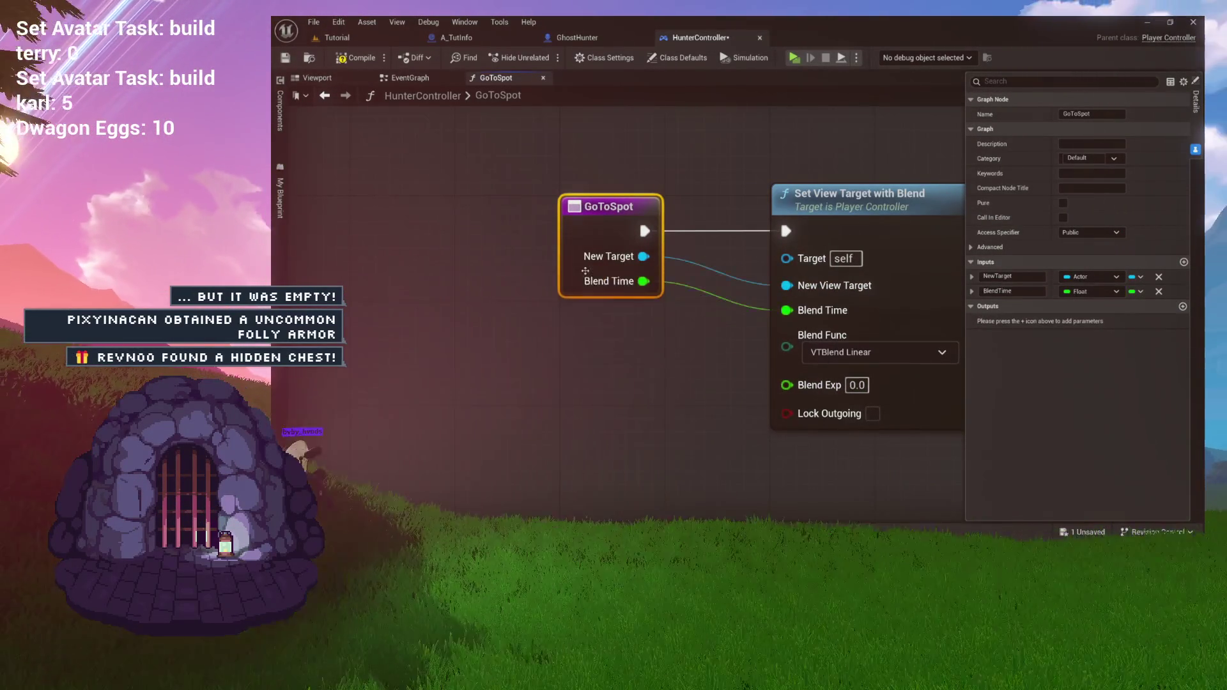
pyautogui.click(1021, 291)
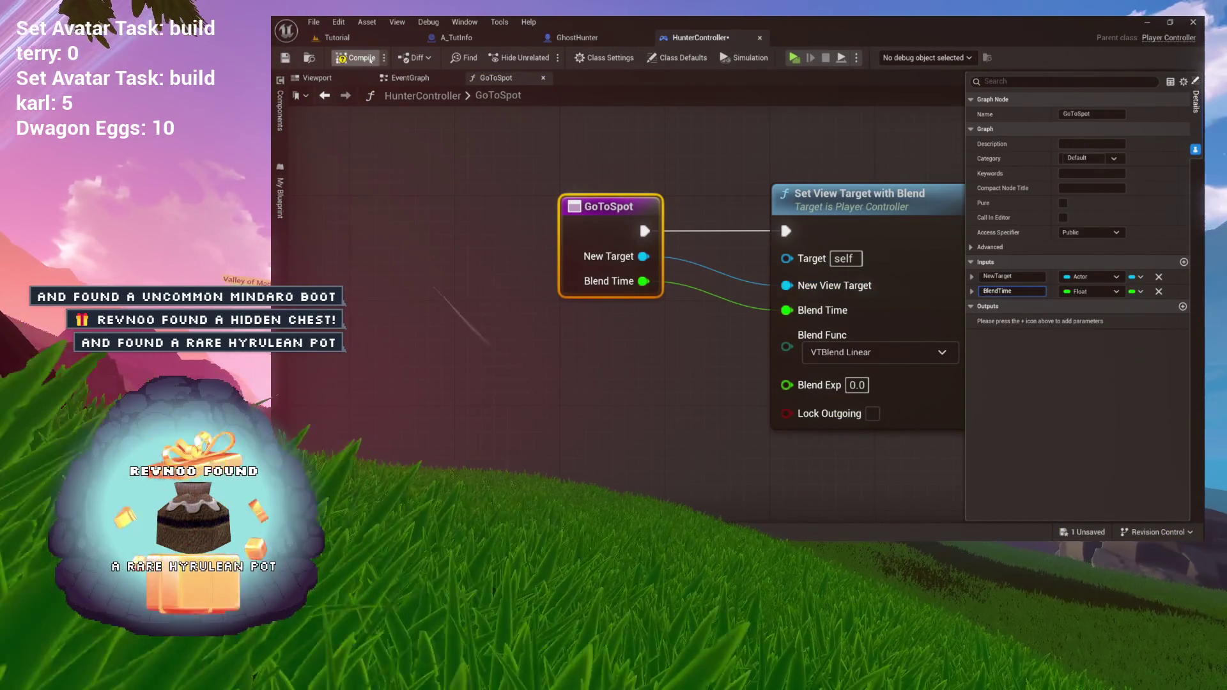
pyautogui.scroll(-2, 570, 157)
pyautogui.moveTo(767, 173)
pyautogui.mouseDown()
pyautogui.moveTo(570, 156)
pyautogui.moveTo(650, 184)
pyautogui.mouseUp()
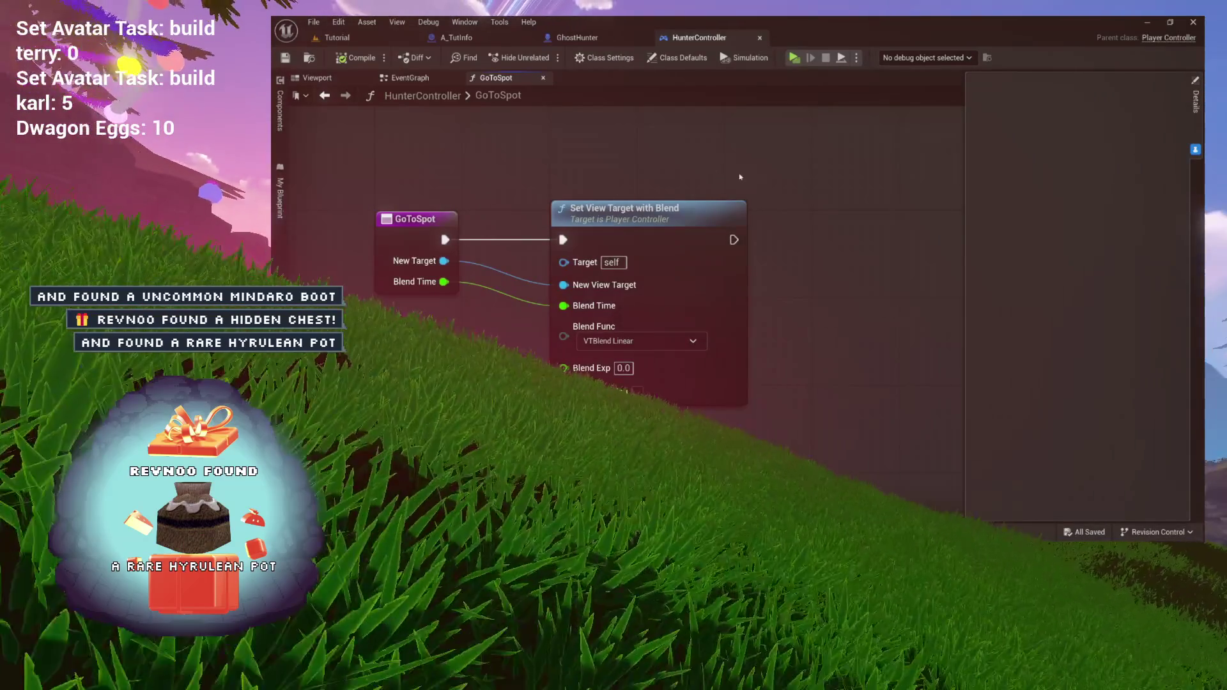
pyautogui.click(418, 221)
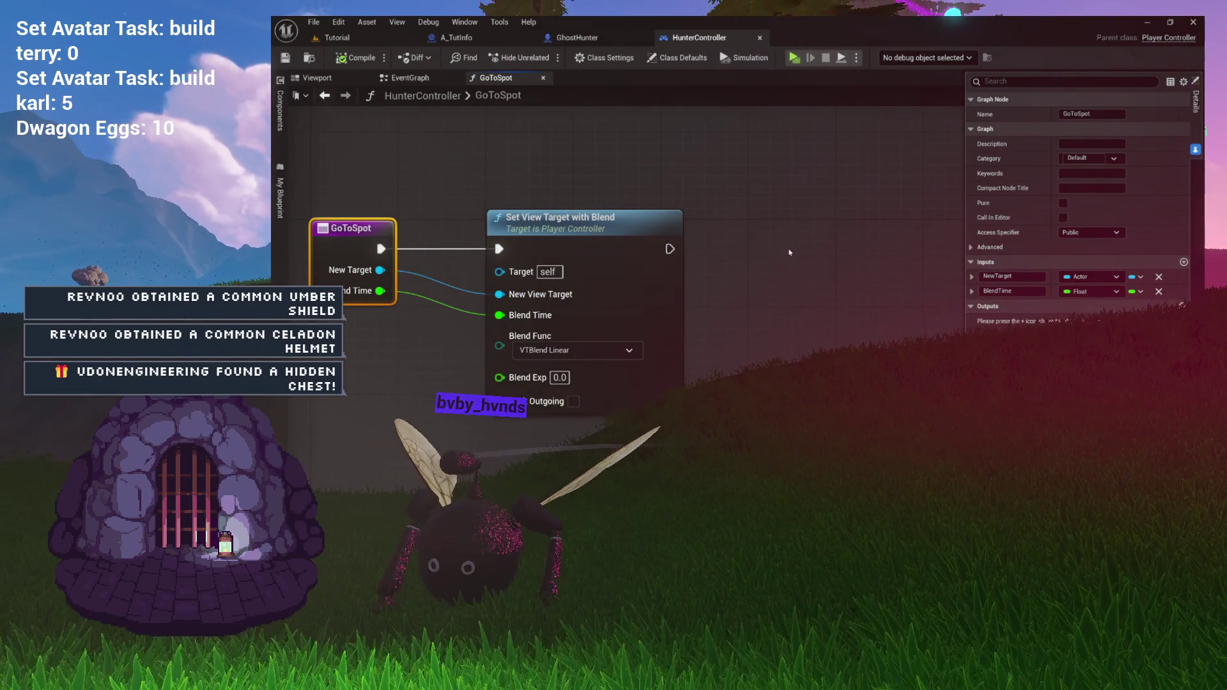
# Step: Add a Set Input Mode UI Only node with a Self node feeding its Player Controller
pyautogui.rightClick(727, 229)
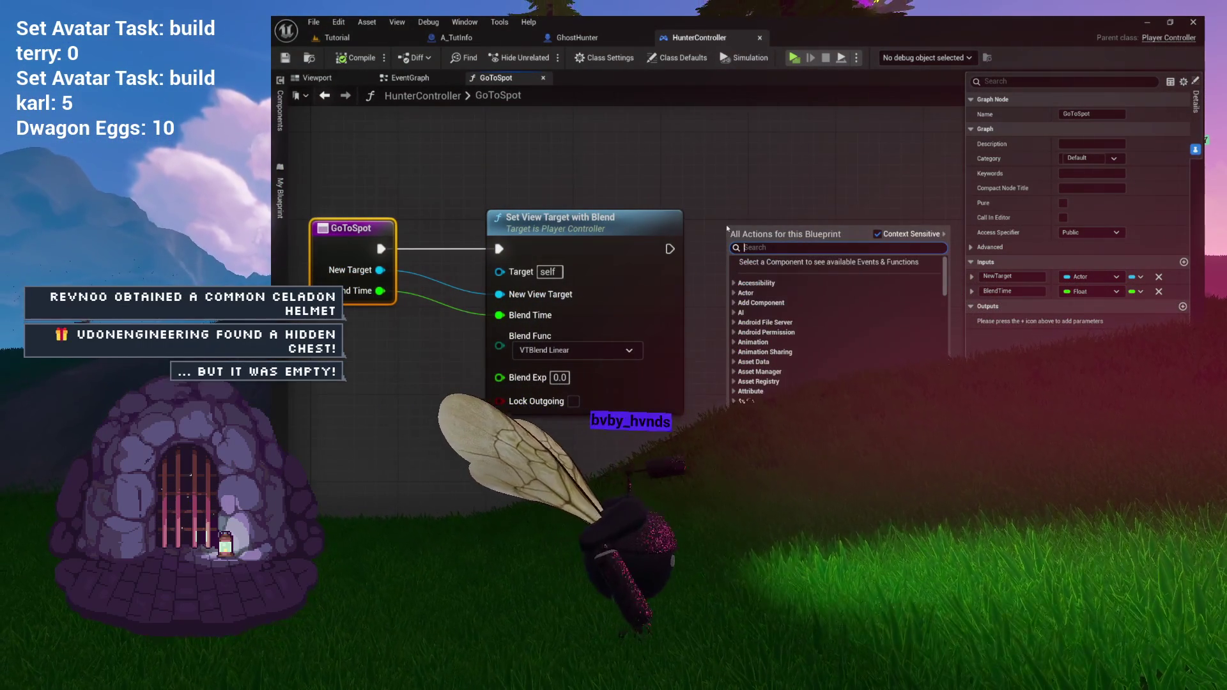
pyautogui.write('ui only')
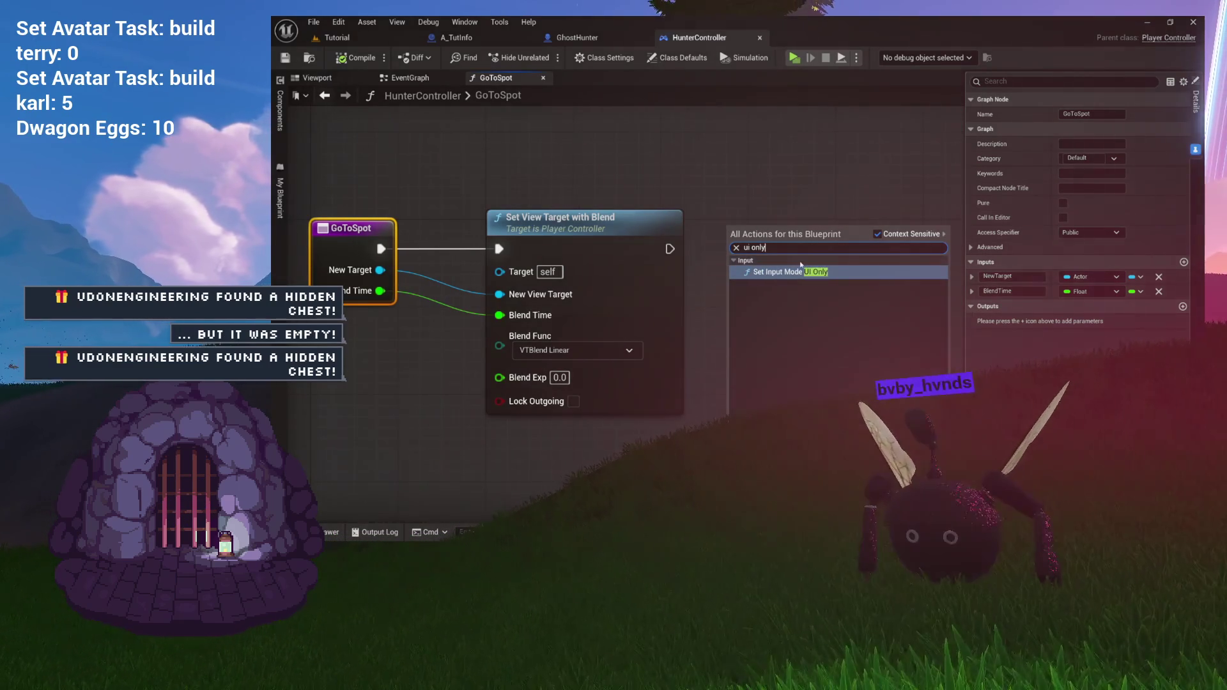
pyautogui.click(818, 273)
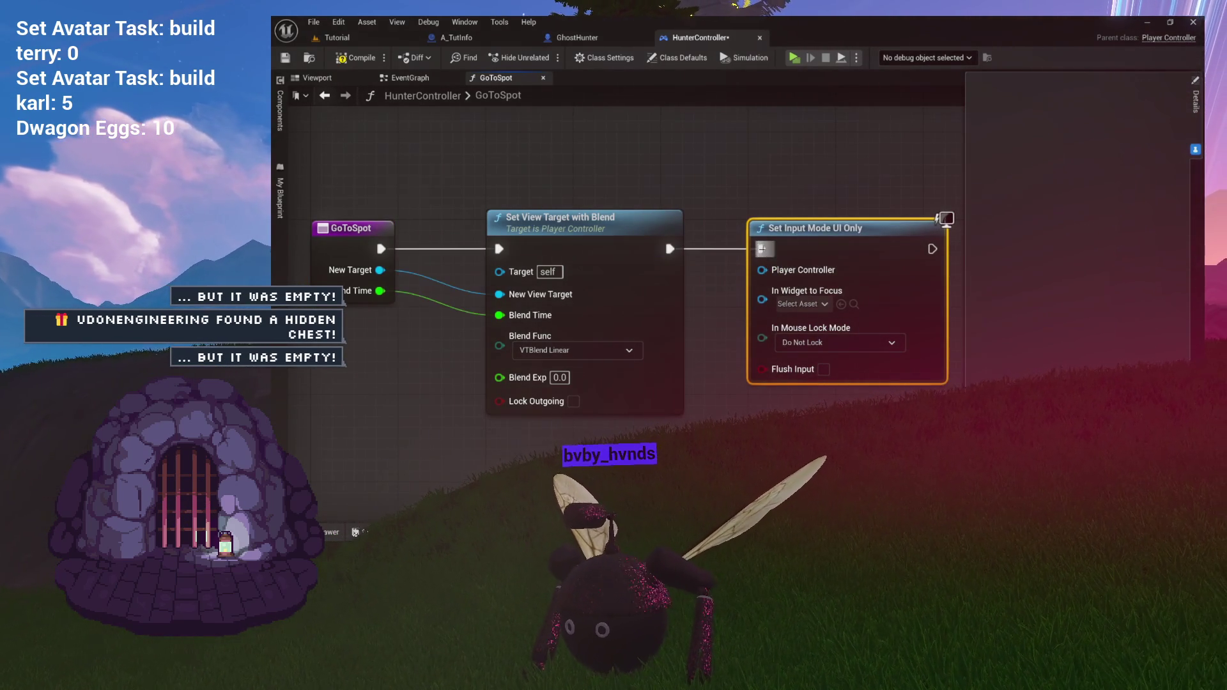
pyautogui.moveTo(798, 280)
pyautogui.mouseDown()
pyautogui.moveTo(703, 322)
pyautogui.moveTo(687, 185)
pyautogui.mouseUp()
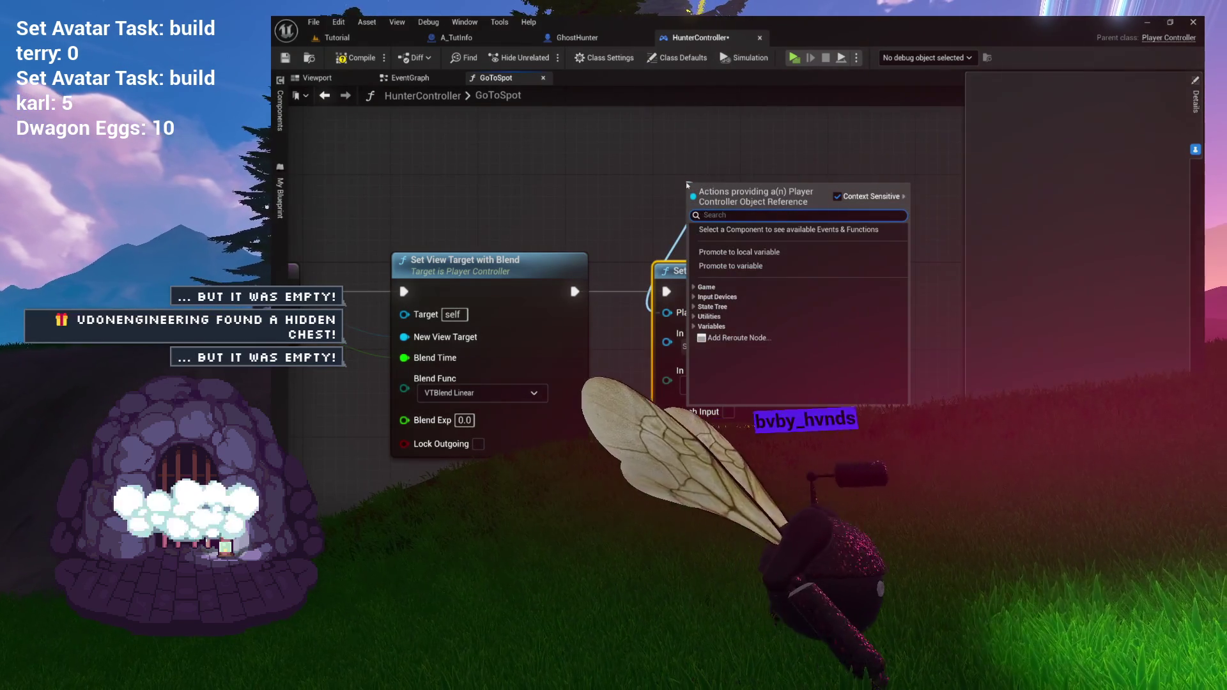
pyautogui.write('self')
pyautogui.press('Return')
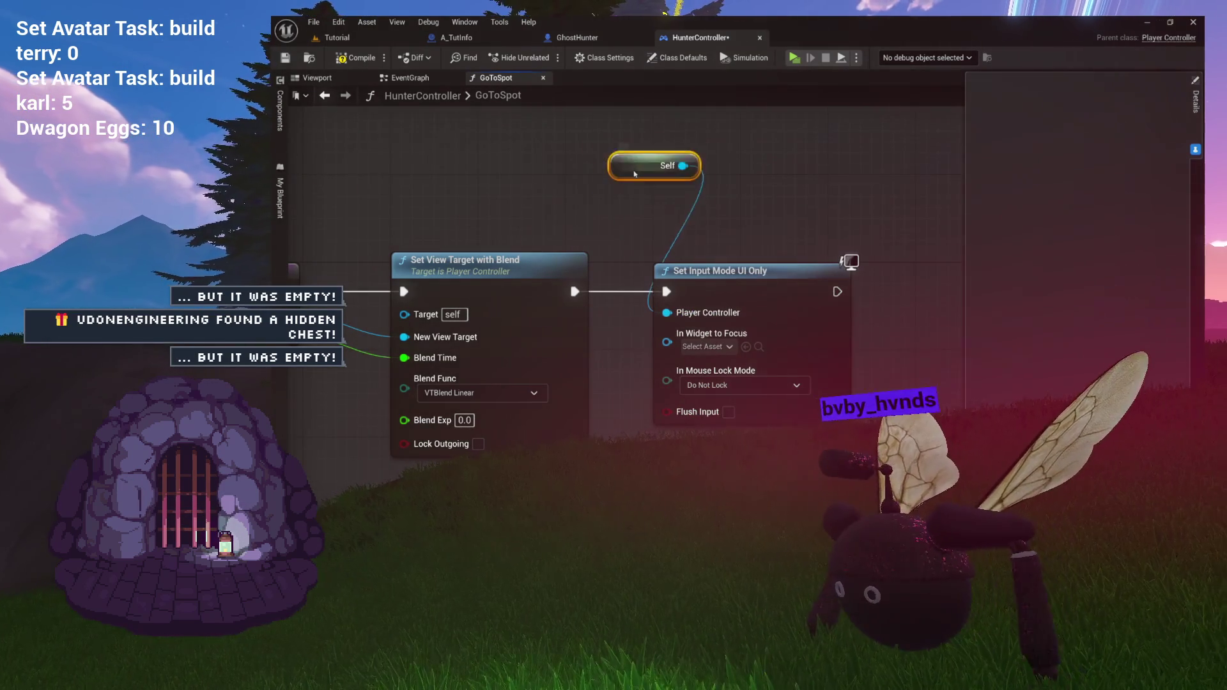
pyautogui.moveTo(630, 183); pyautogui.dragTo(651, 194)
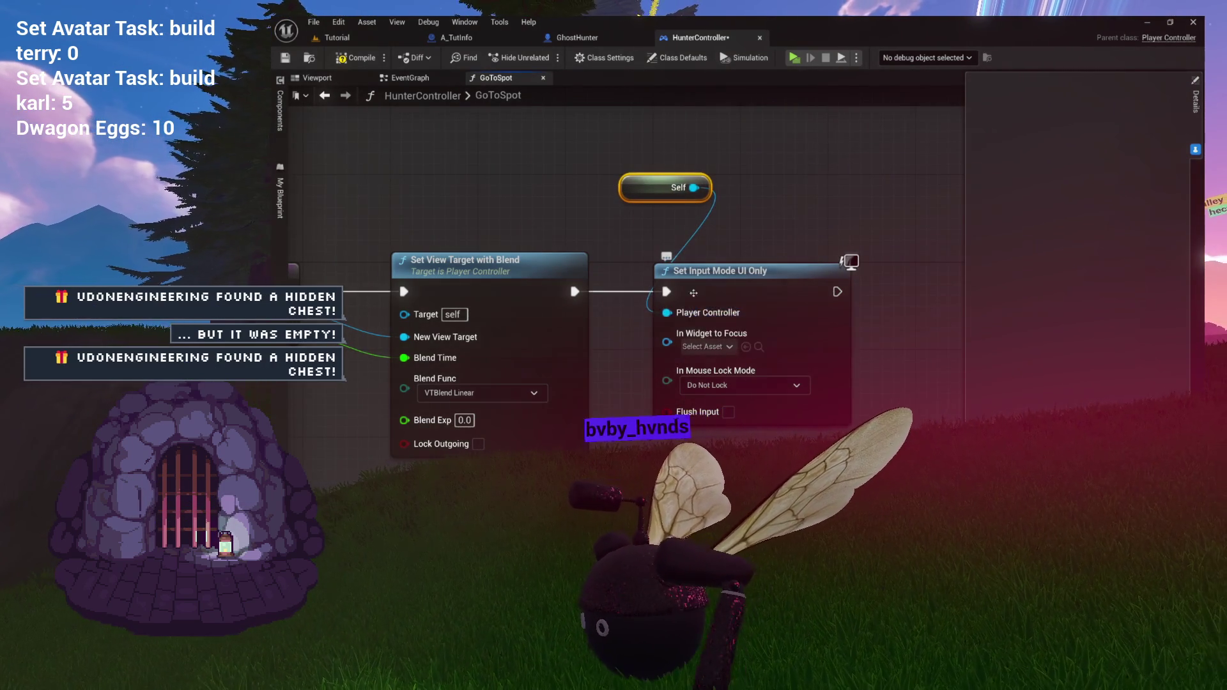
# Step: Reroute the Self node, unhooking it from Set View Target with Blend's Target pin
pyautogui.click(697, 302)
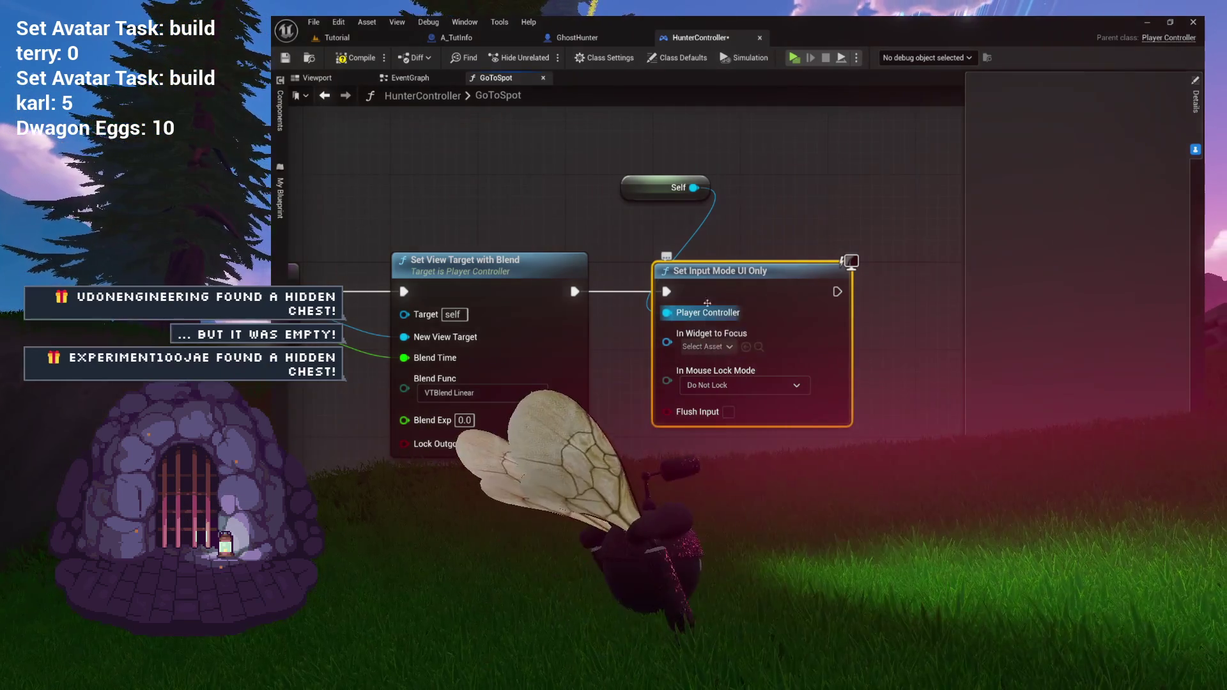
pyautogui.scroll(3, 575, 300)
pyautogui.moveTo(585, 301); pyautogui.dragTo(735, 280)
pyautogui.scroll(-1, 688, 303)
pyautogui.moveTo(944, 124)
pyautogui.mouseDown()
pyautogui.moveTo(897, 234)
pyautogui.moveTo(456, 241)
pyautogui.mouseUp()
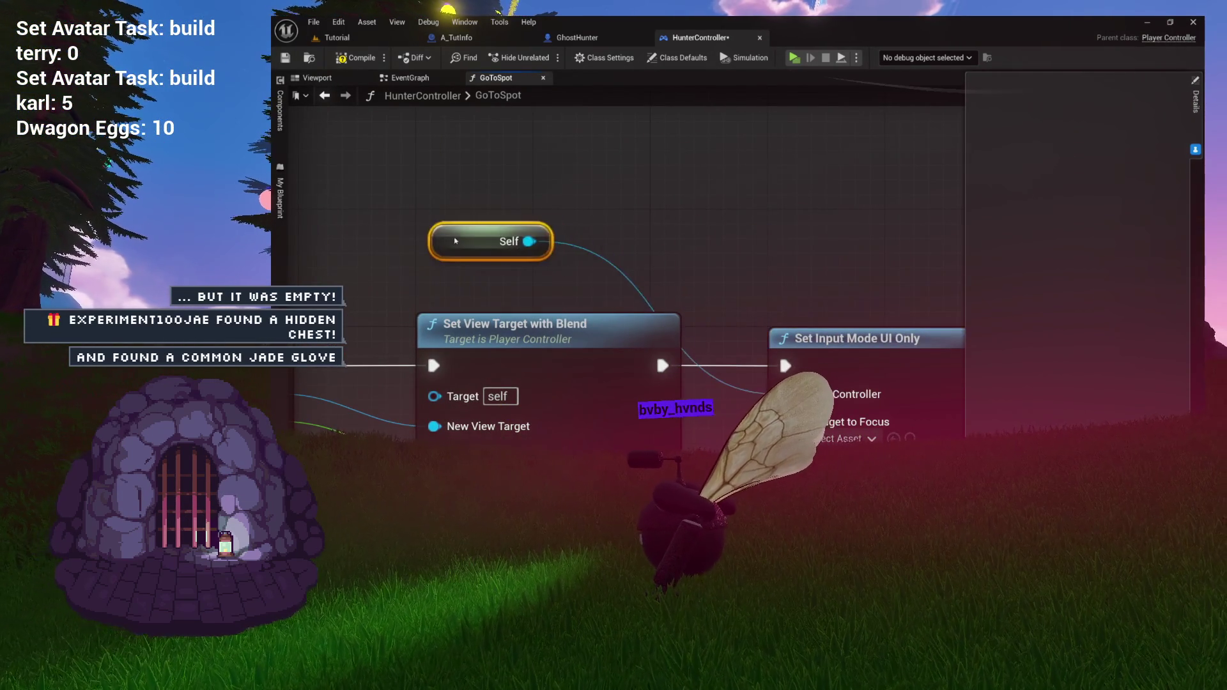
pyautogui.moveTo(538, 241); pyautogui.dragTo(348, 241)
pyautogui.moveTo(426, 241)
pyautogui.mouseDown()
pyautogui.moveTo(481, 352)
pyautogui.moveTo(522, 382)
pyautogui.moveTo(588, 305)
pyautogui.mouseUp()
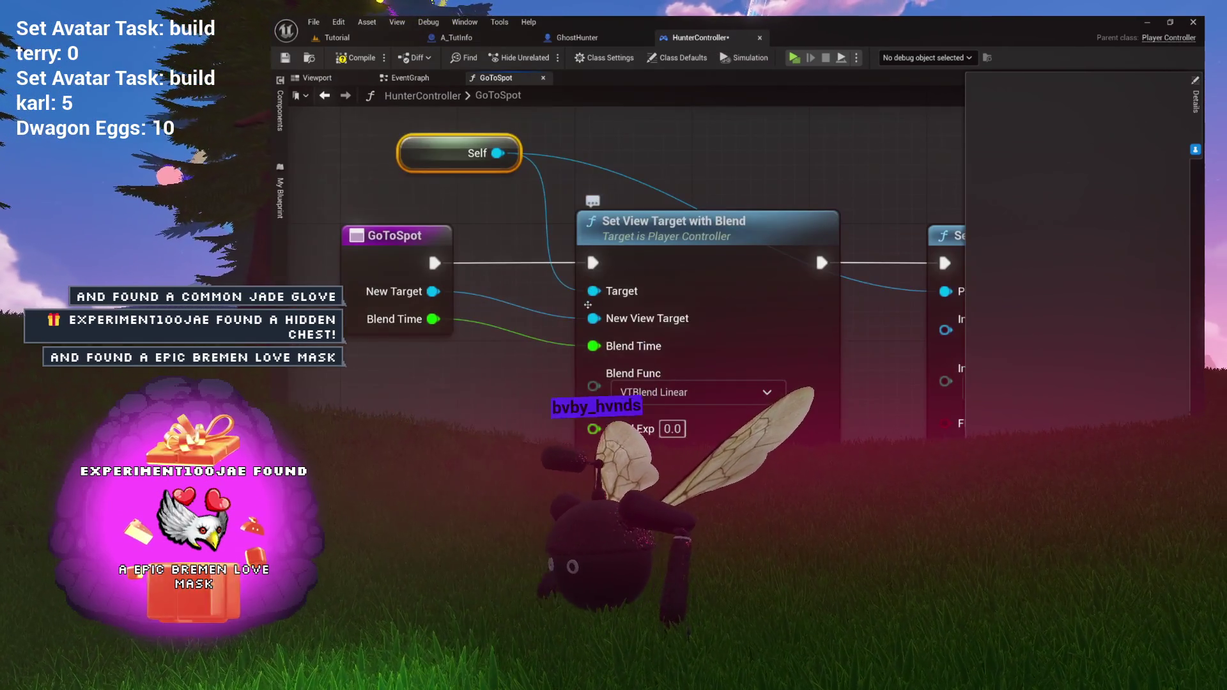
pyautogui.scroll(1, 599, 298)
pyautogui.keyDown('alt'); pyautogui.click(593, 293); pyautogui.keyUp('alt')
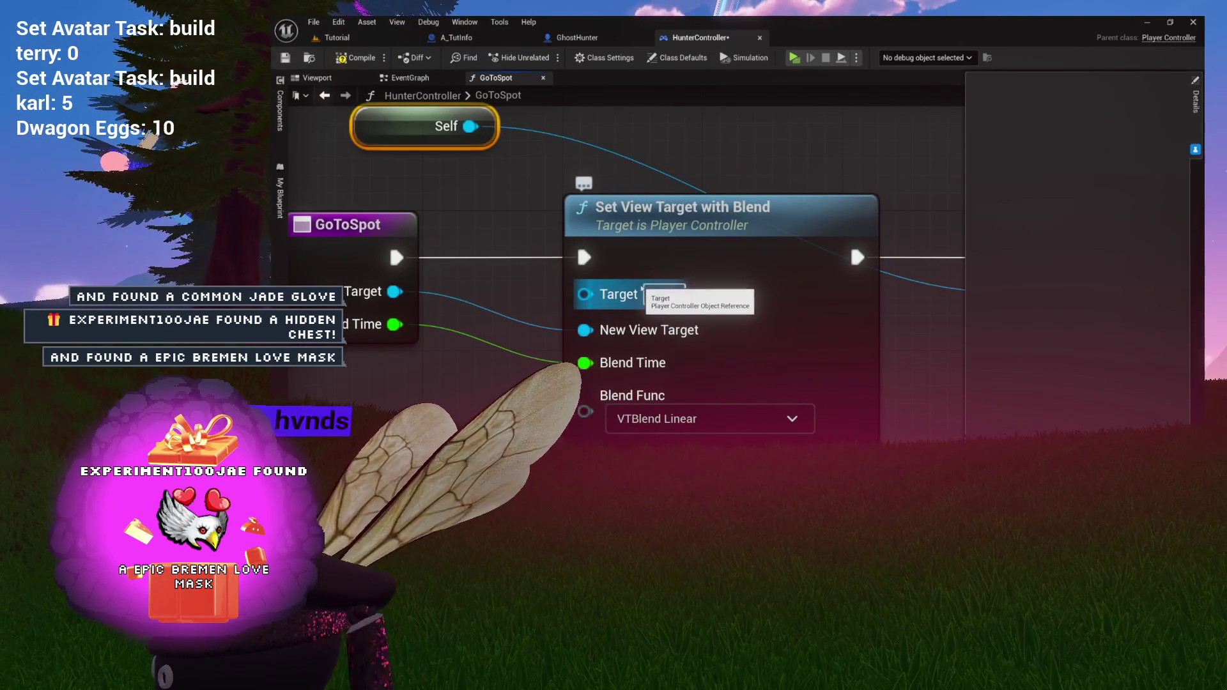
# Step: Move the Self node above the Set Input Mode UI Only node
pyautogui.moveTo(657, 162); pyautogui.dragTo(567, 170)
pyautogui.moveTo(341, 139)
pyautogui.mouseDown()
pyautogui.moveTo(857, 179)
pyautogui.moveTo(754, 198)
pyautogui.moveTo(869, 203)
pyautogui.mouseUp()
pyautogui.moveTo(569, 160); pyautogui.dragTo(961, 470)
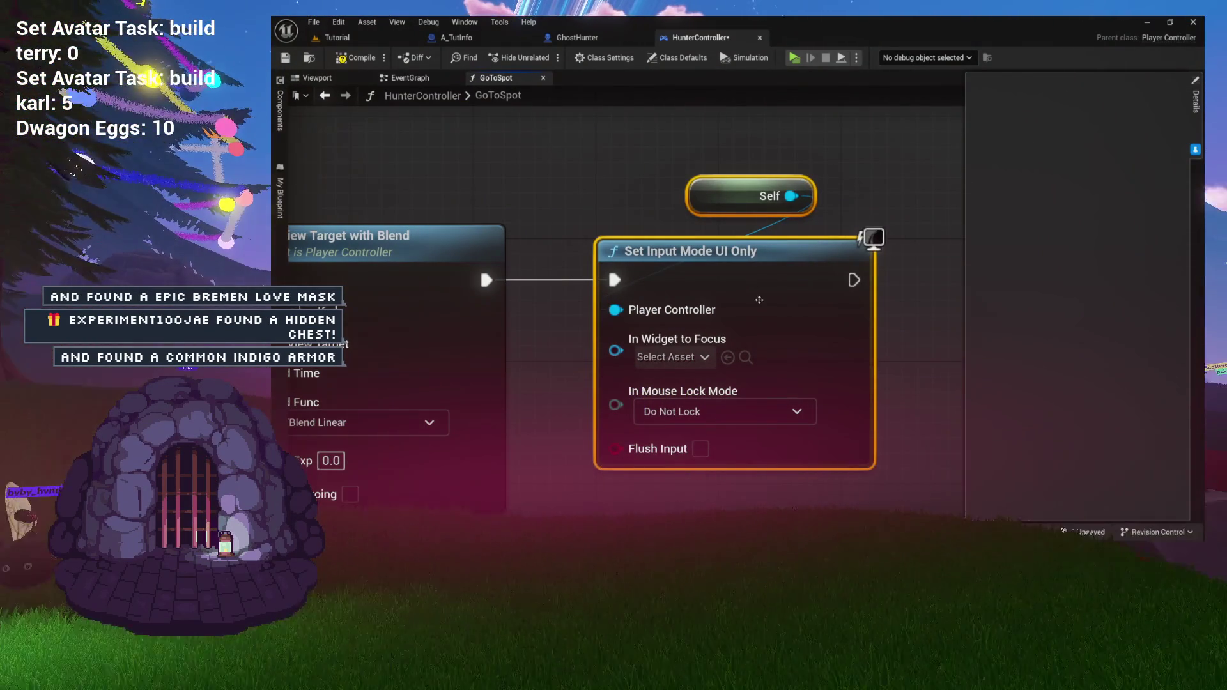
pyautogui.click(605, 185)
# Step: Frame the whole graph and box-select the Self and Set Input Mode UI Only nodes
pyautogui.scroll(-1, 605, 185)
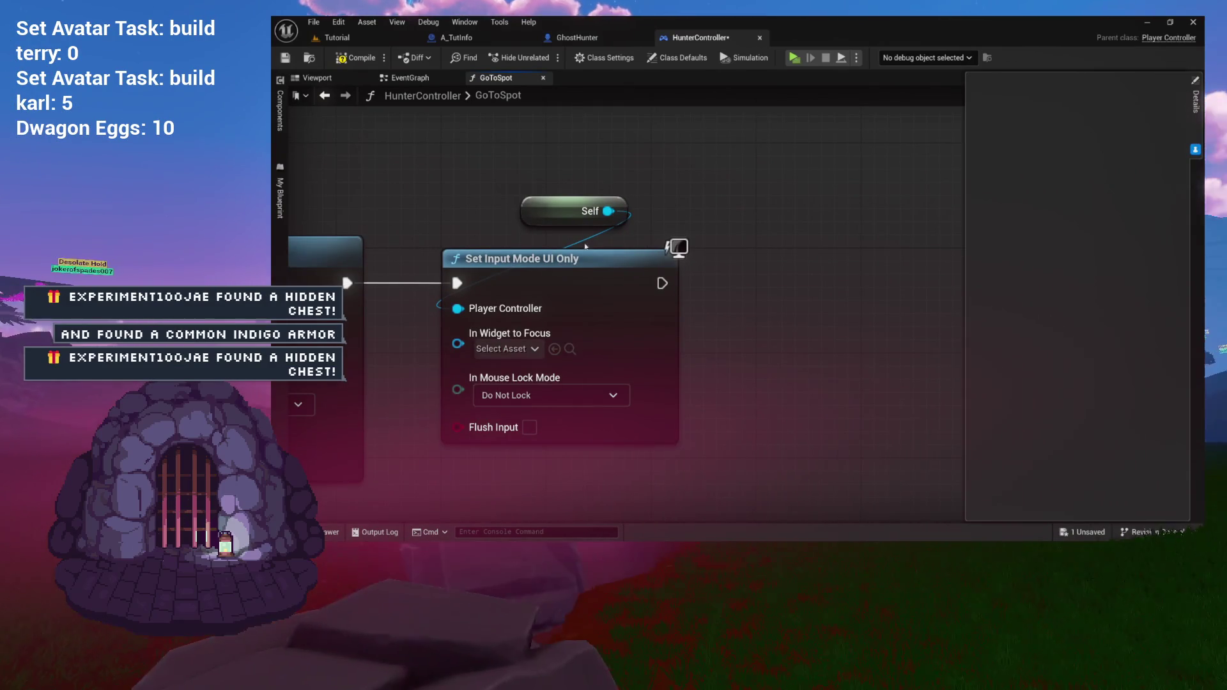
pyautogui.moveTo(475, 182); pyautogui.dragTo(651, 307)
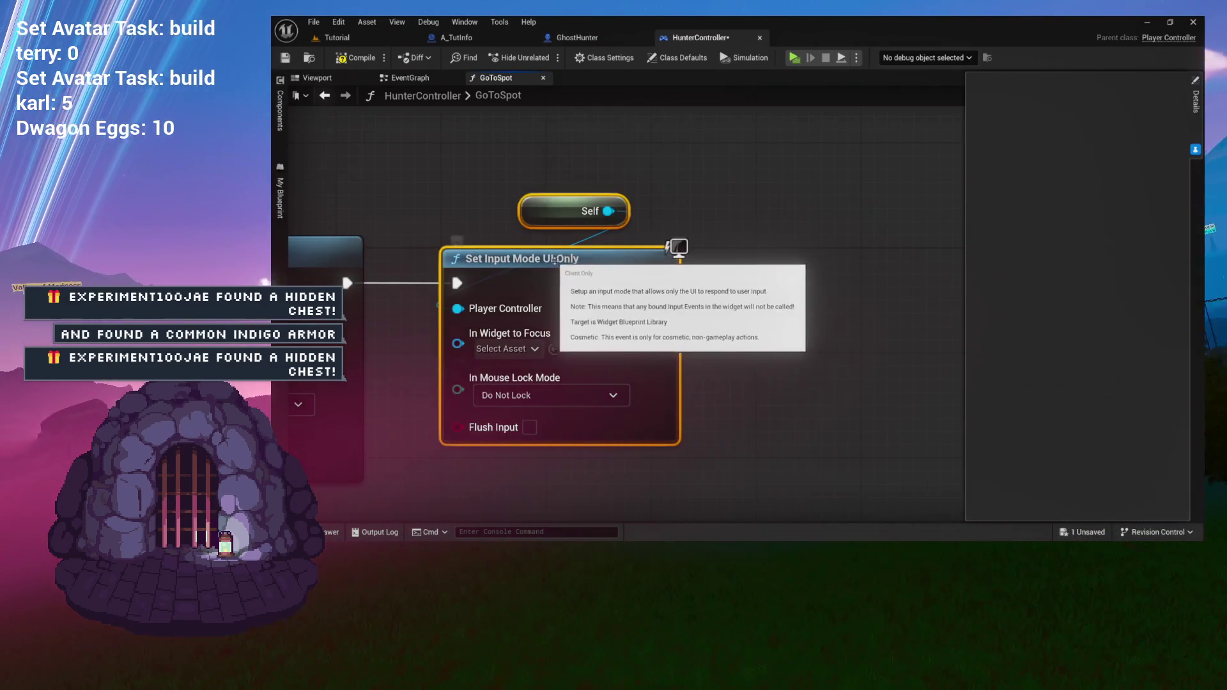
pyautogui.moveTo(556, 269); pyautogui.dragTo(632, 225)
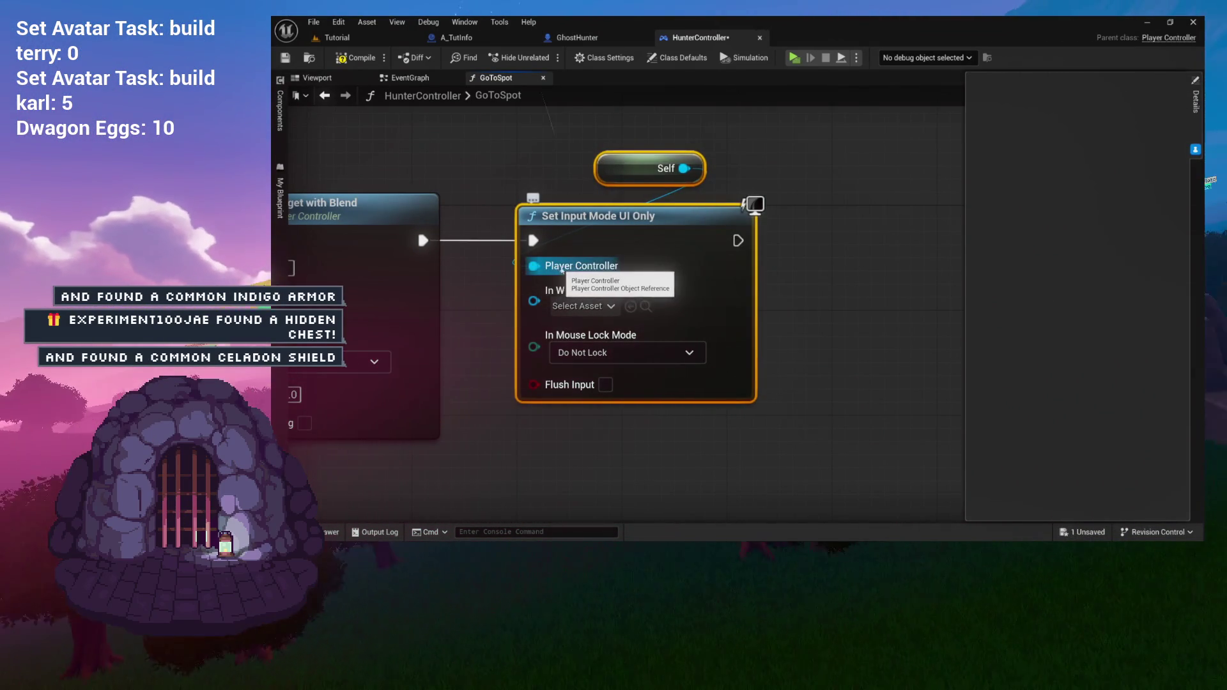
pyautogui.moveTo(563, 307); pyautogui.dragTo(617, 242)
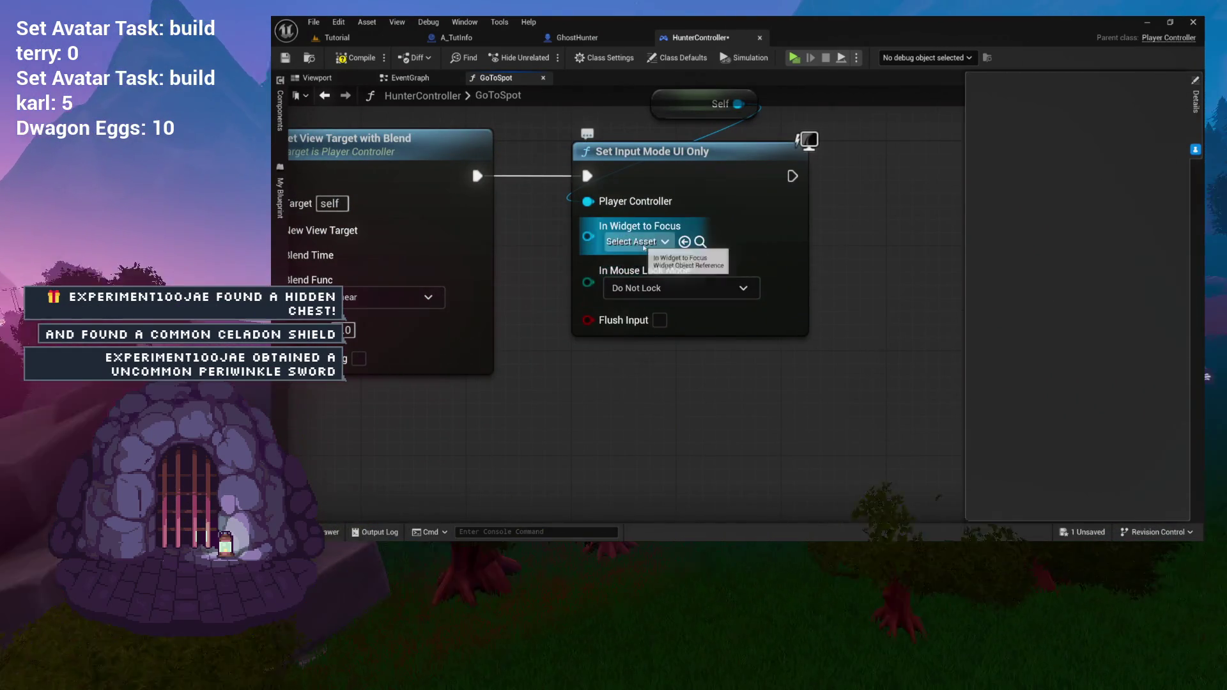
pyautogui.click(617, 241)
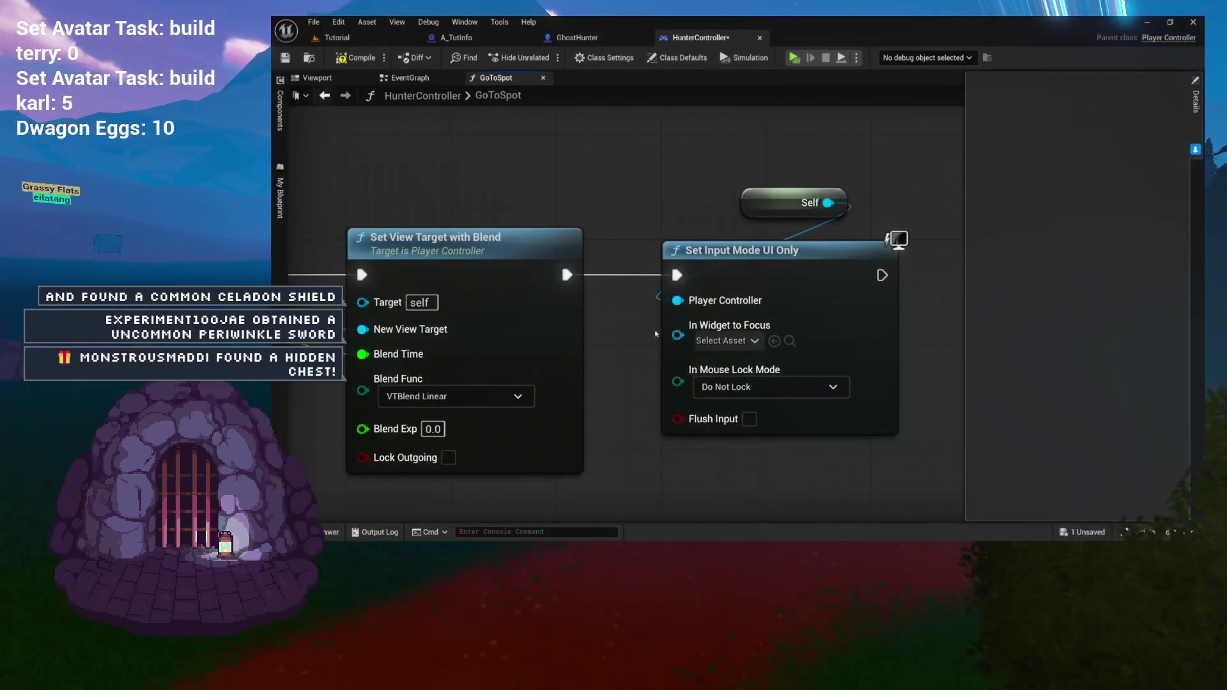
pyautogui.press('Home')
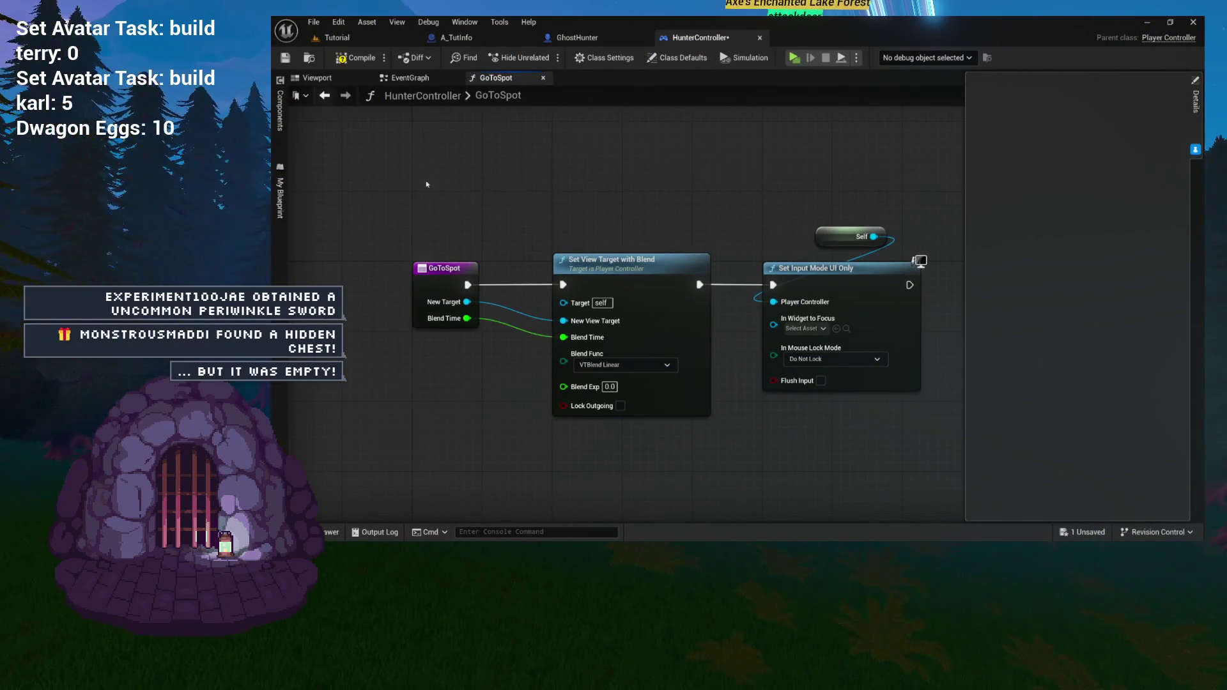
pyautogui.moveTo(410, 175); pyautogui.dragTo(924, 420)
pyautogui.click(918, 424)
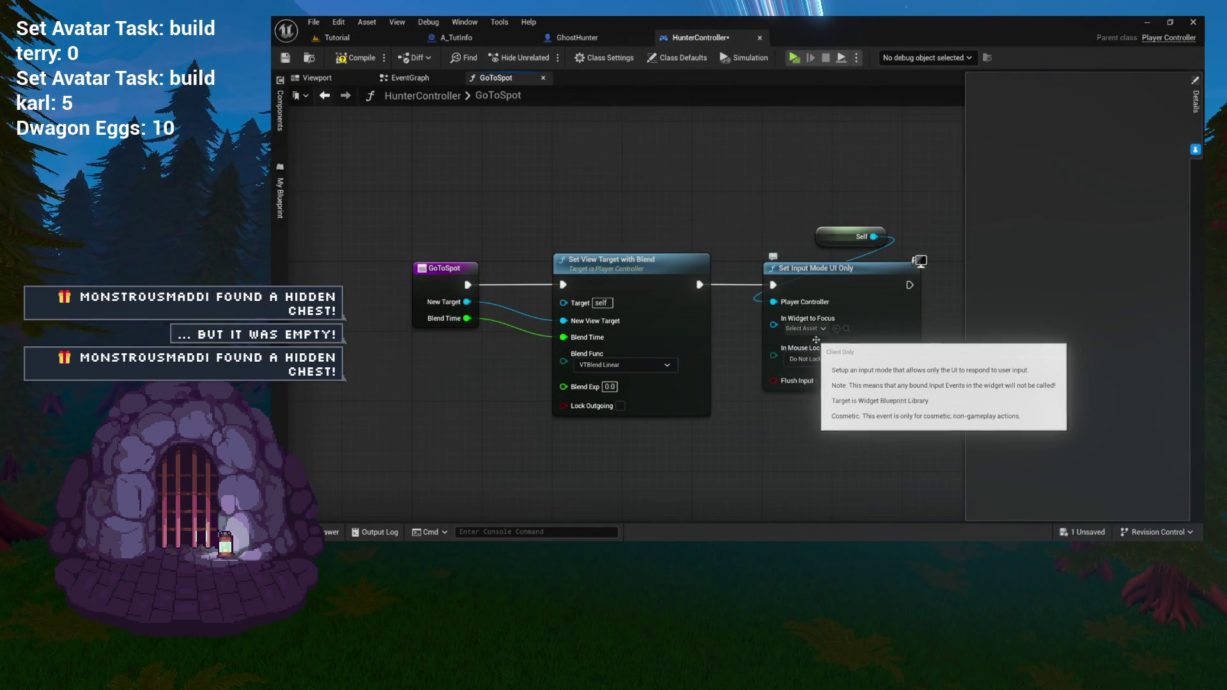
pyautogui.moveTo(738, 223); pyautogui.dragTo(908, 341)
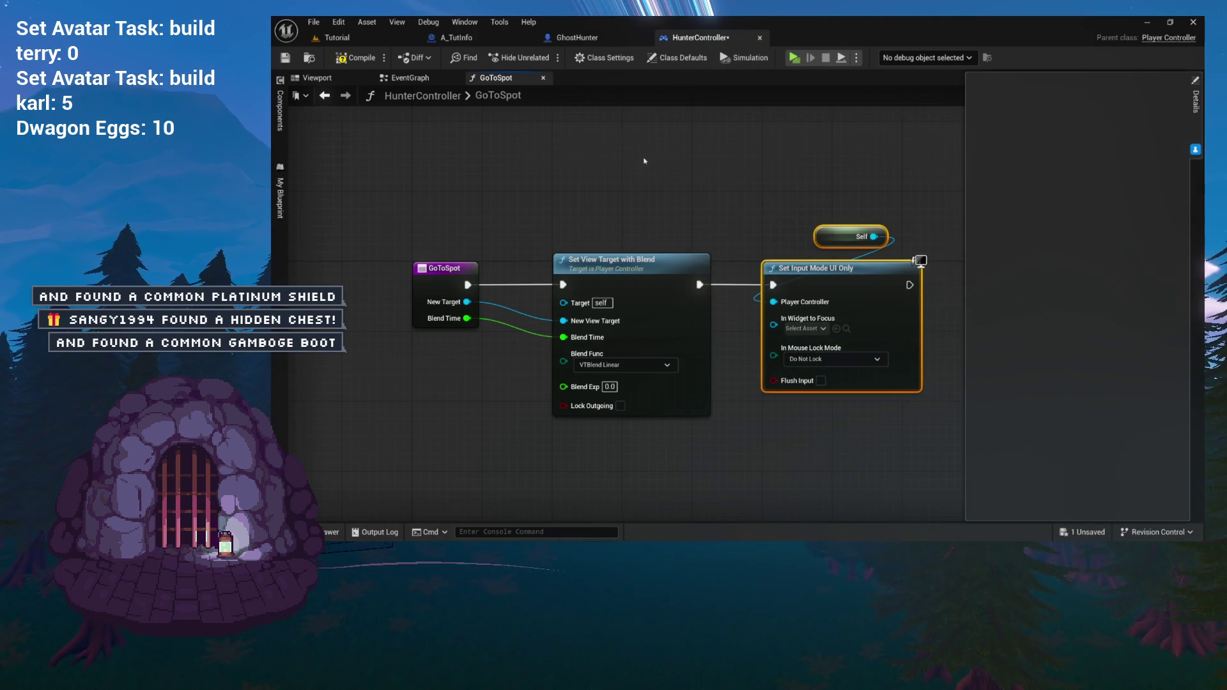
# Step: Compile and save the HunterController blueprint, then review the GoToSpot node chain
pyautogui.hotkey('ctrl', 's')
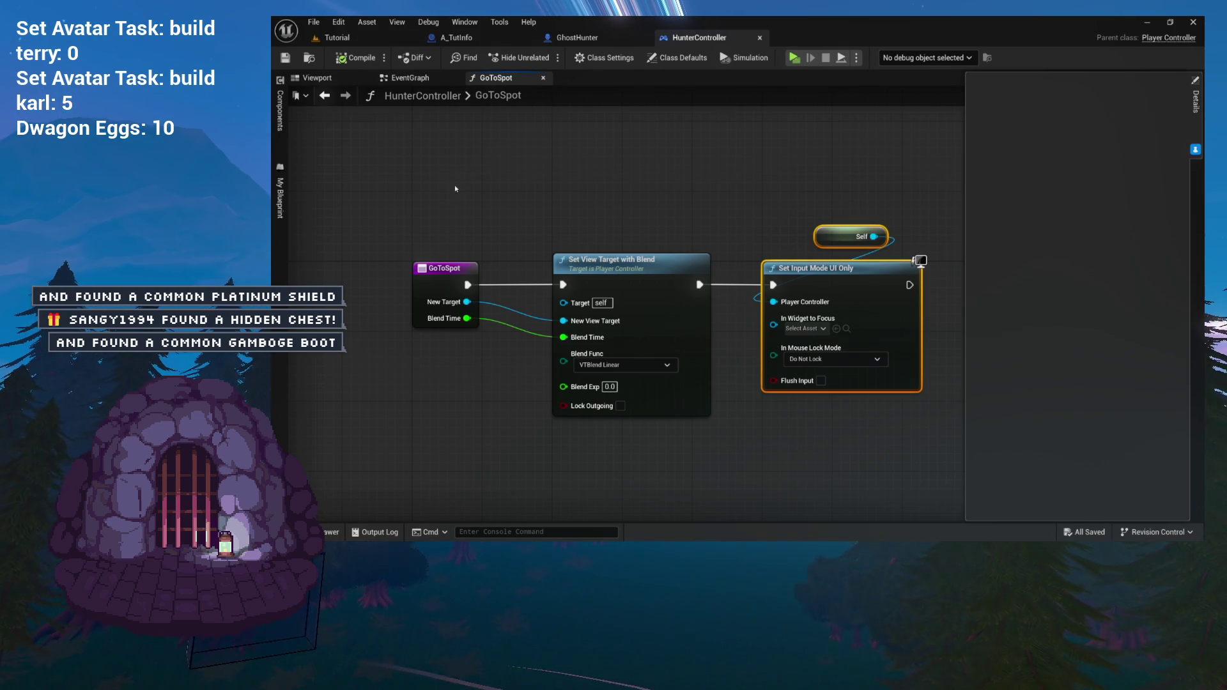
pyautogui.moveTo(390, 223); pyautogui.dragTo(584, 359)
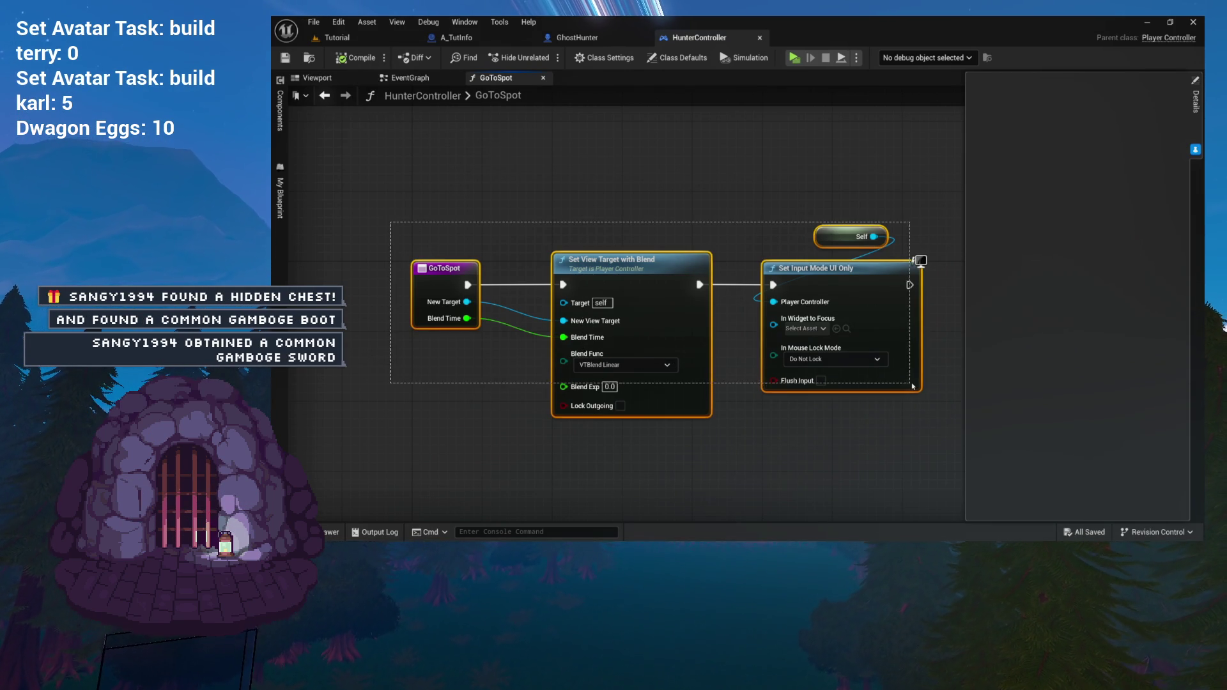
pyautogui.moveTo(913, 387); pyautogui.dragTo(913, 390)
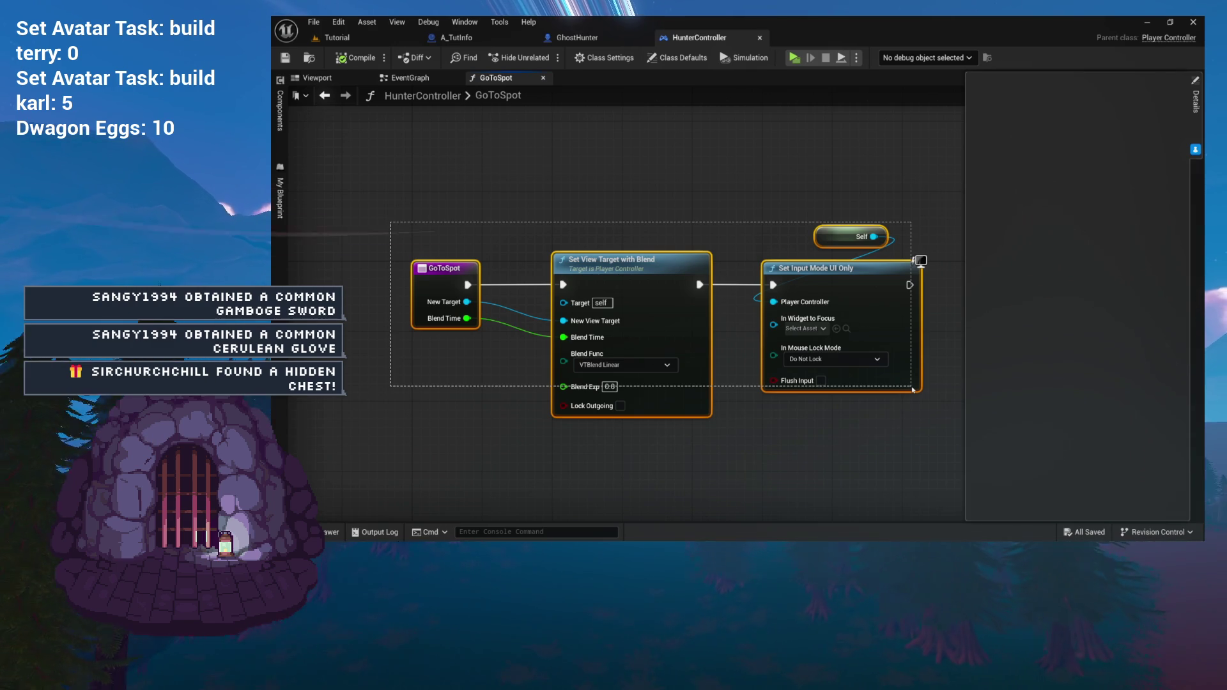
pyautogui.moveTo(913, 389); pyautogui.dragTo(913, 389)
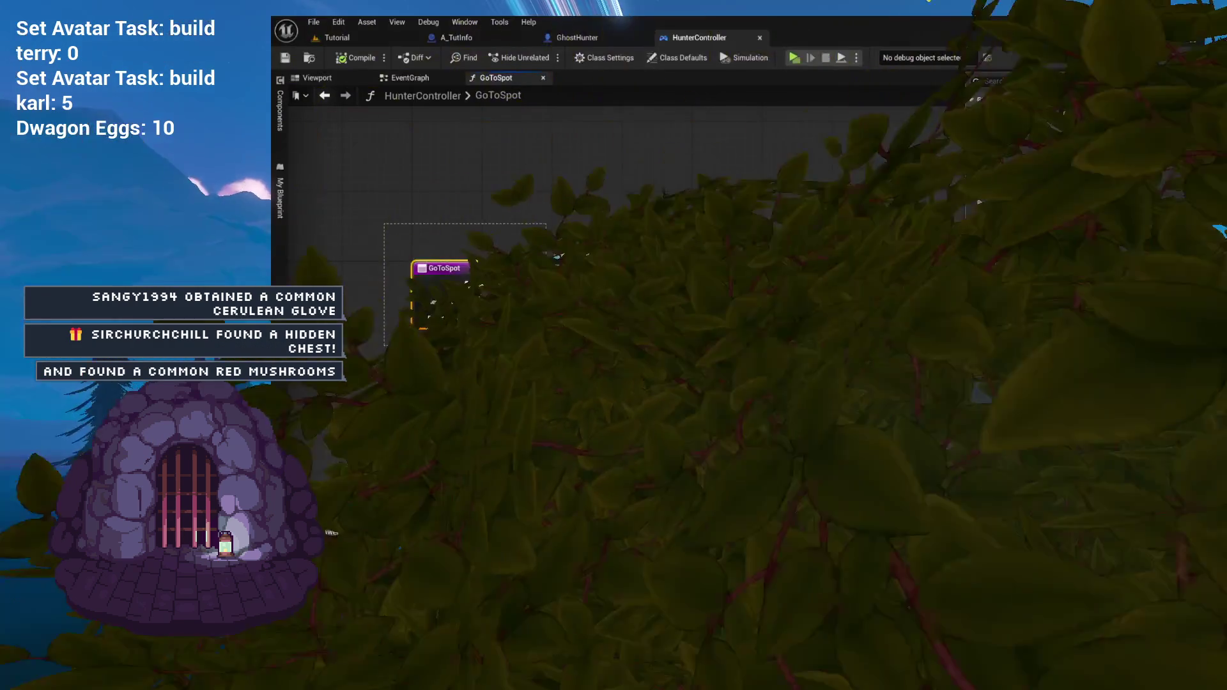
pyautogui.moveTo(547, 345); pyautogui.dragTo(500, 343)
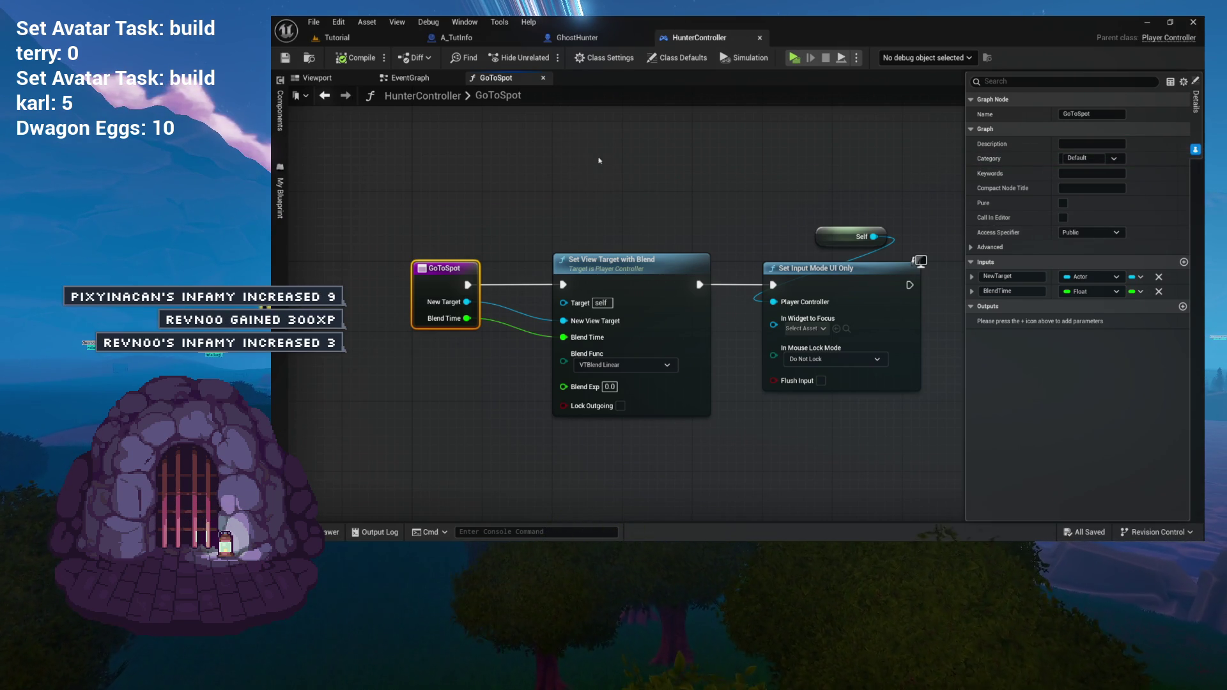
pyautogui.click(396, 97)
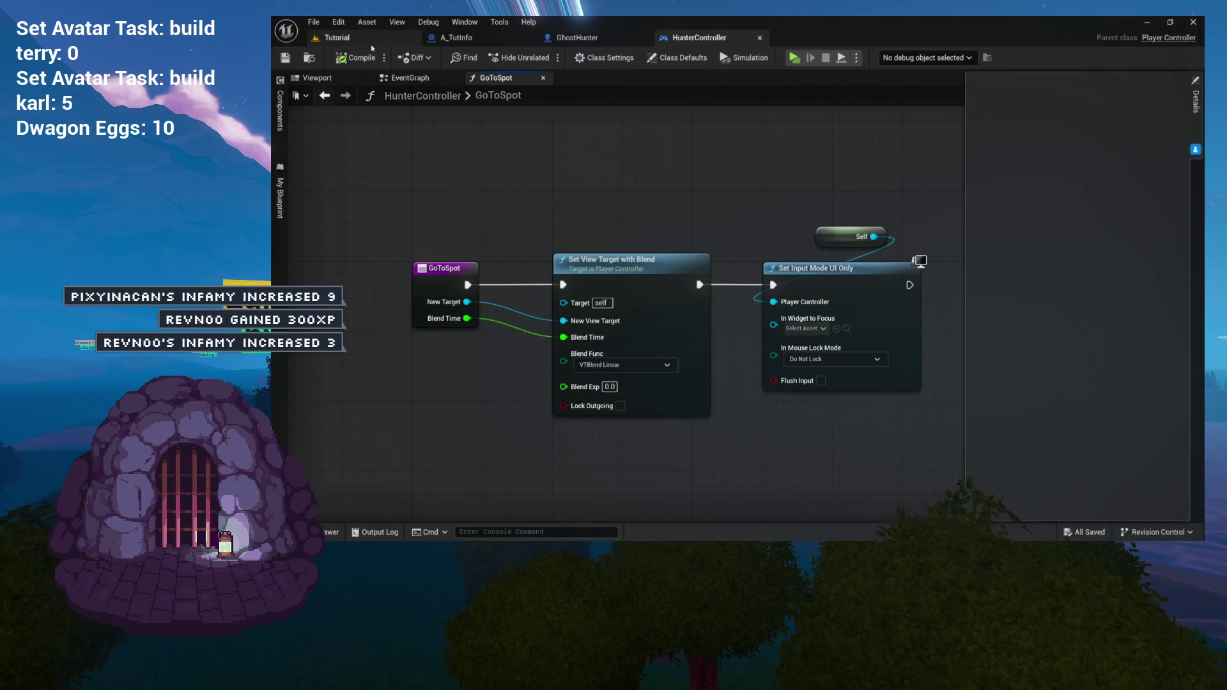
# Step: Return to the Tutorial level and close the standalone game preview with Esc
pyautogui.click(370, 38)
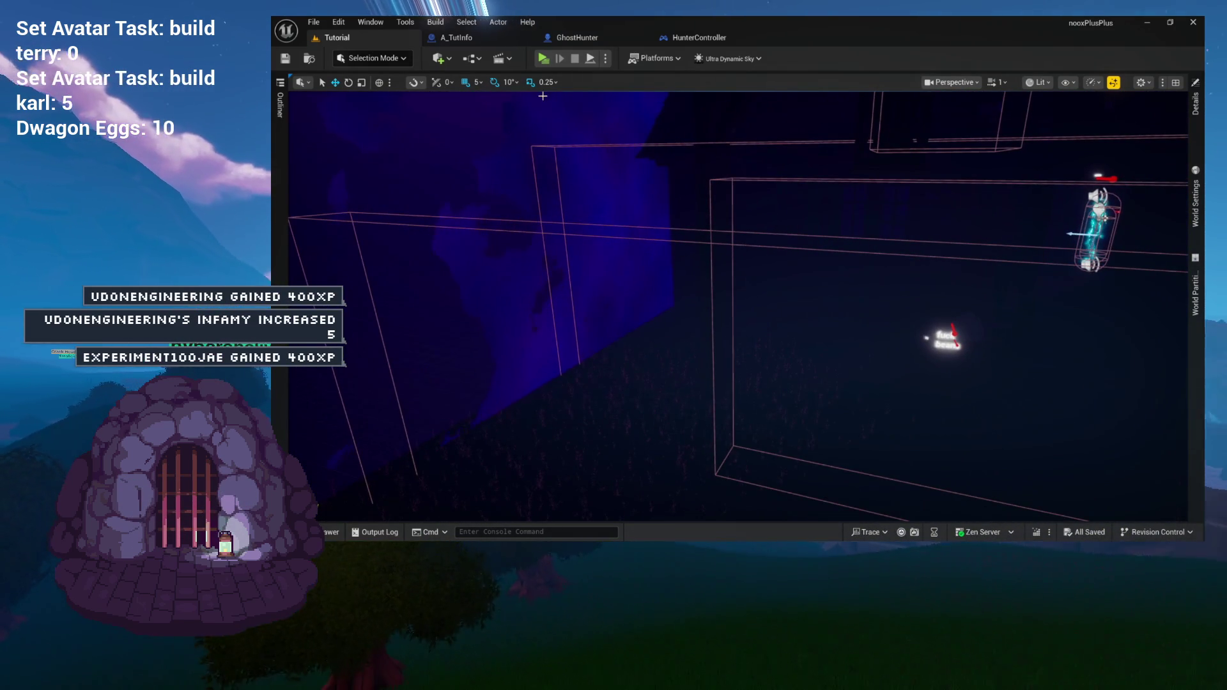
pyautogui.click(605, 58)
pyautogui.click(536, 61)
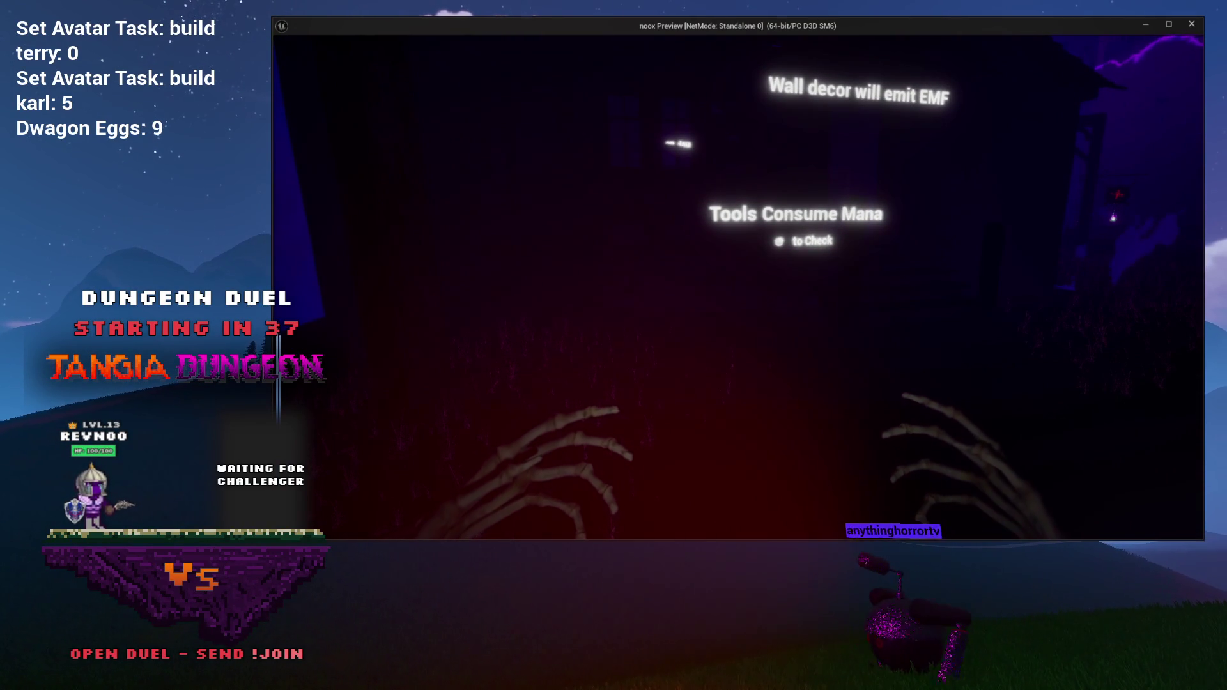
pyautogui.press('Escape')
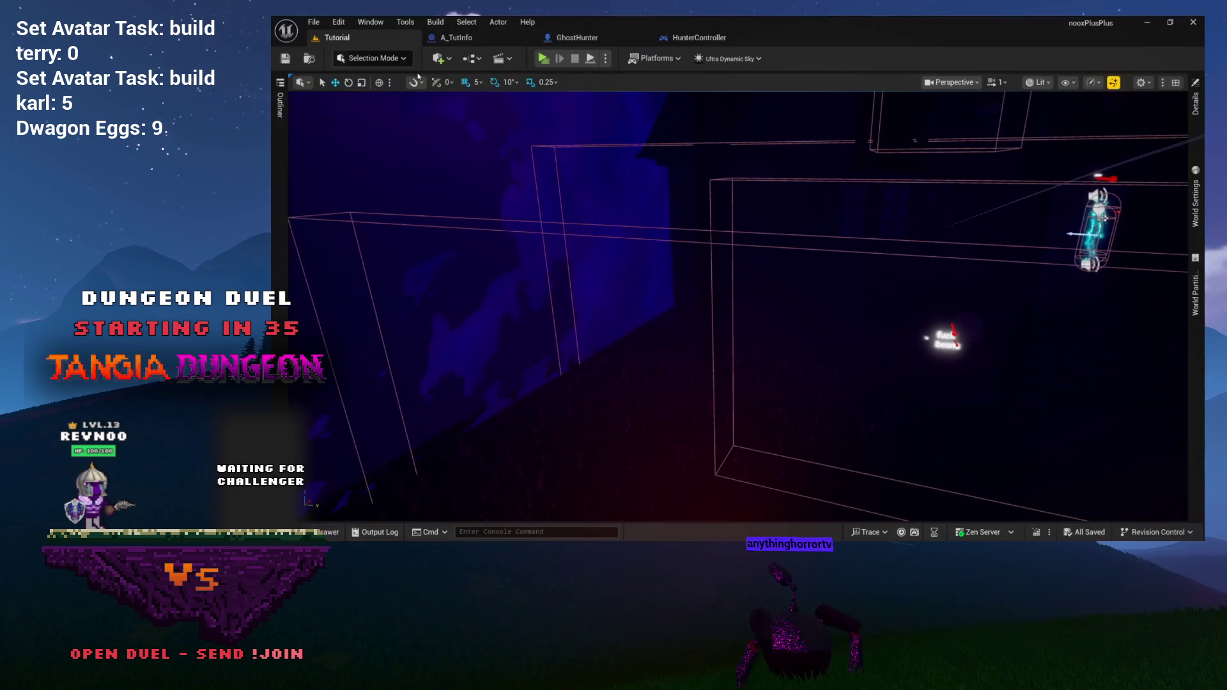
pyautogui.scroll(6, 849, 135)
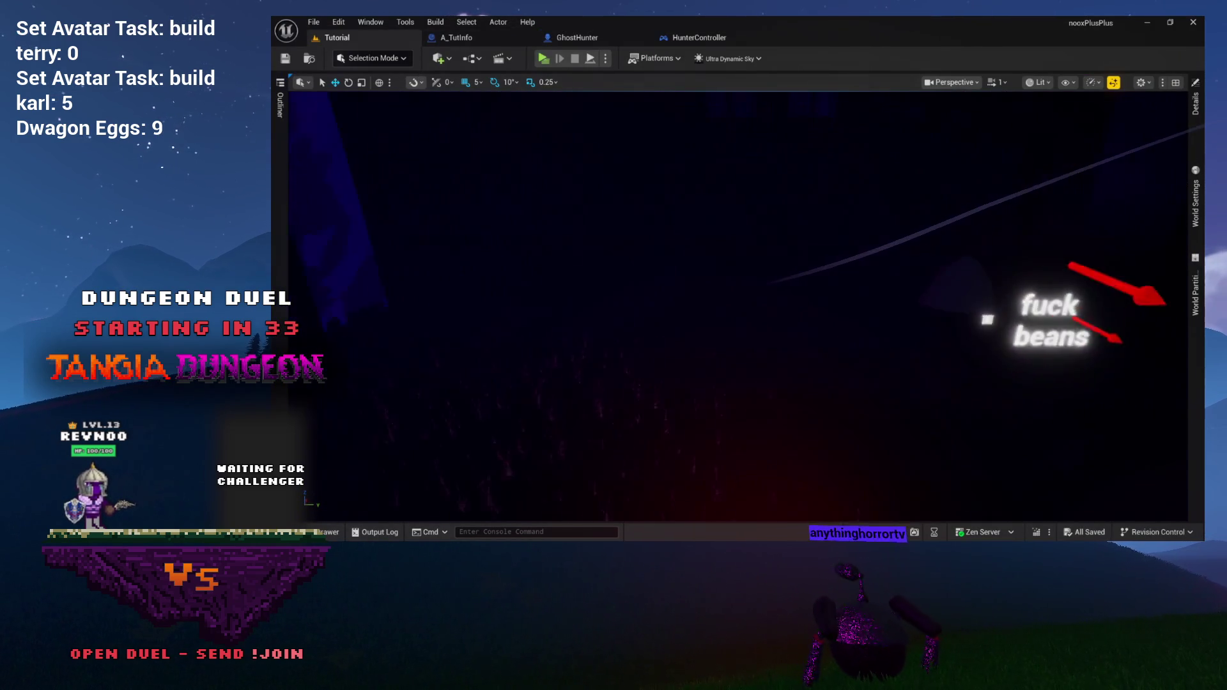
pyautogui.moveTo(827, 269)
pyautogui.mouseDown()
pyautogui.moveTo(856, 294)
pyautogui.moveTo(826, 269)
pyautogui.mouseUp()
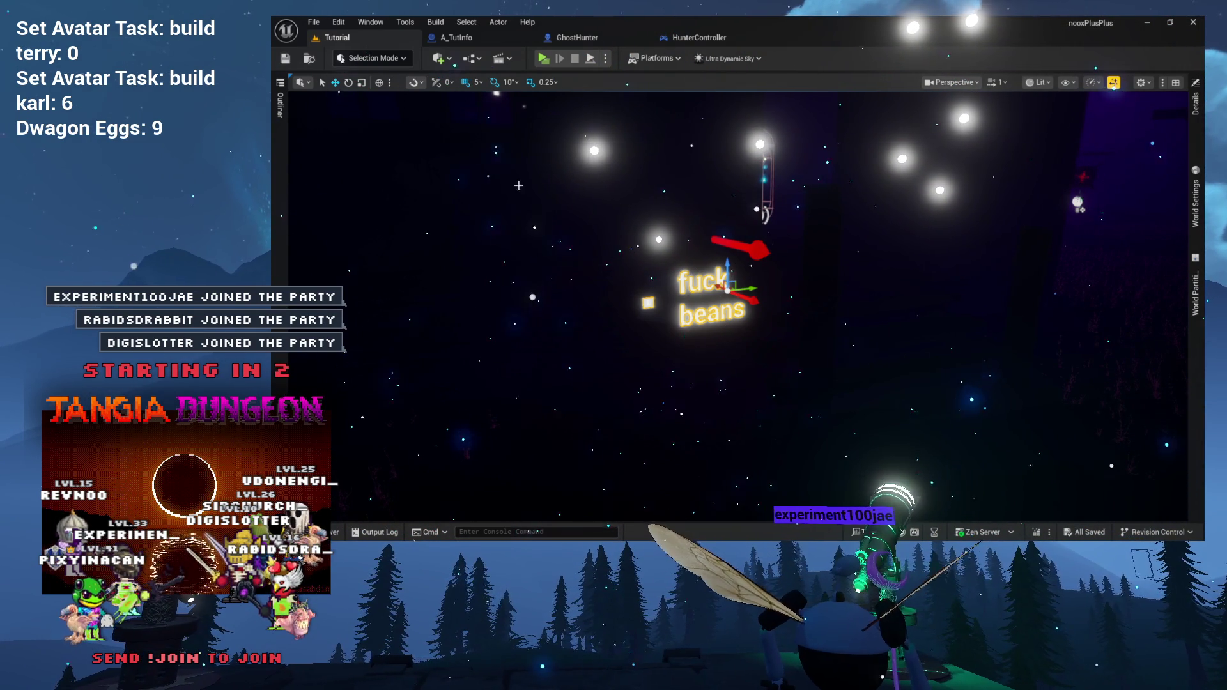
# Step: Open the A_ButtonPrompt Blueprint from the Outliner and dock it in the main editor
pyautogui.click(280, 109)
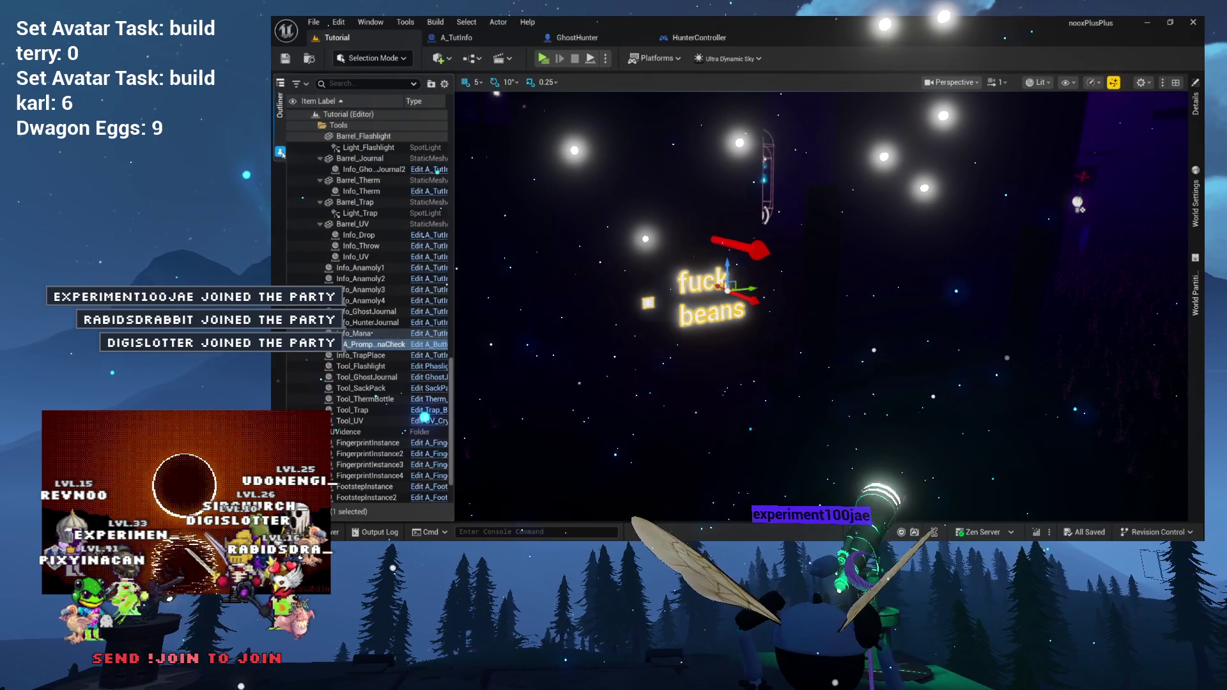
pyautogui.click(434, 348)
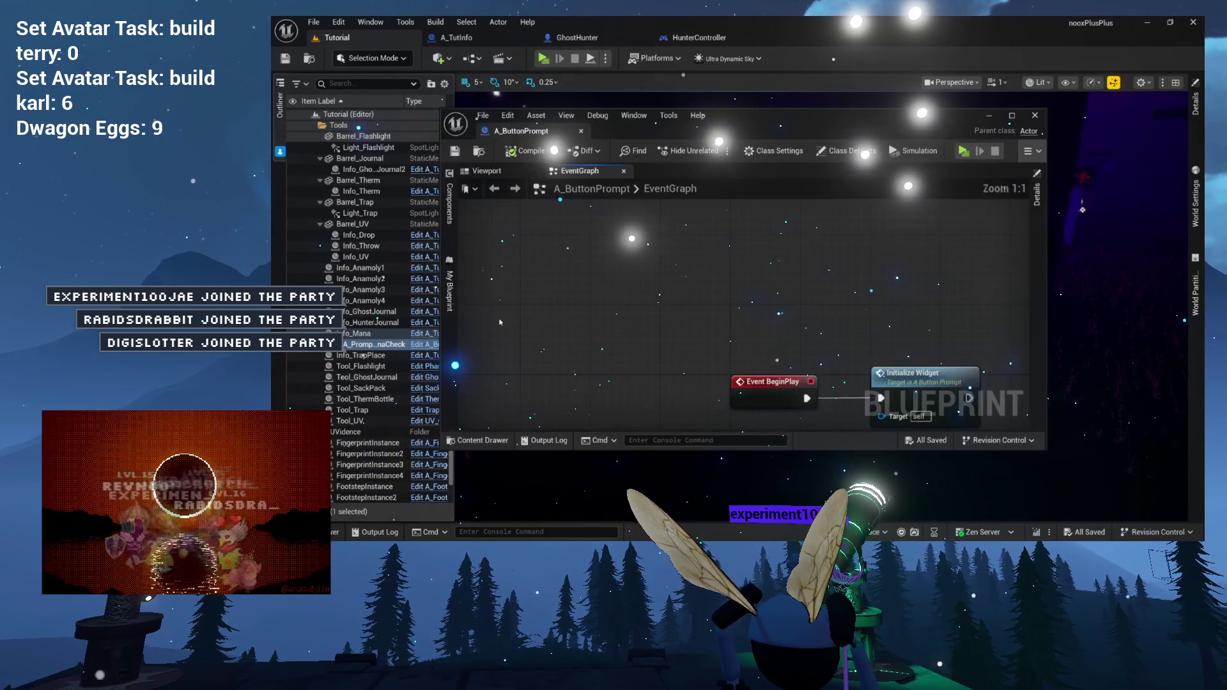
pyautogui.moveTo(534, 130); pyautogui.dragTo(859, 41)
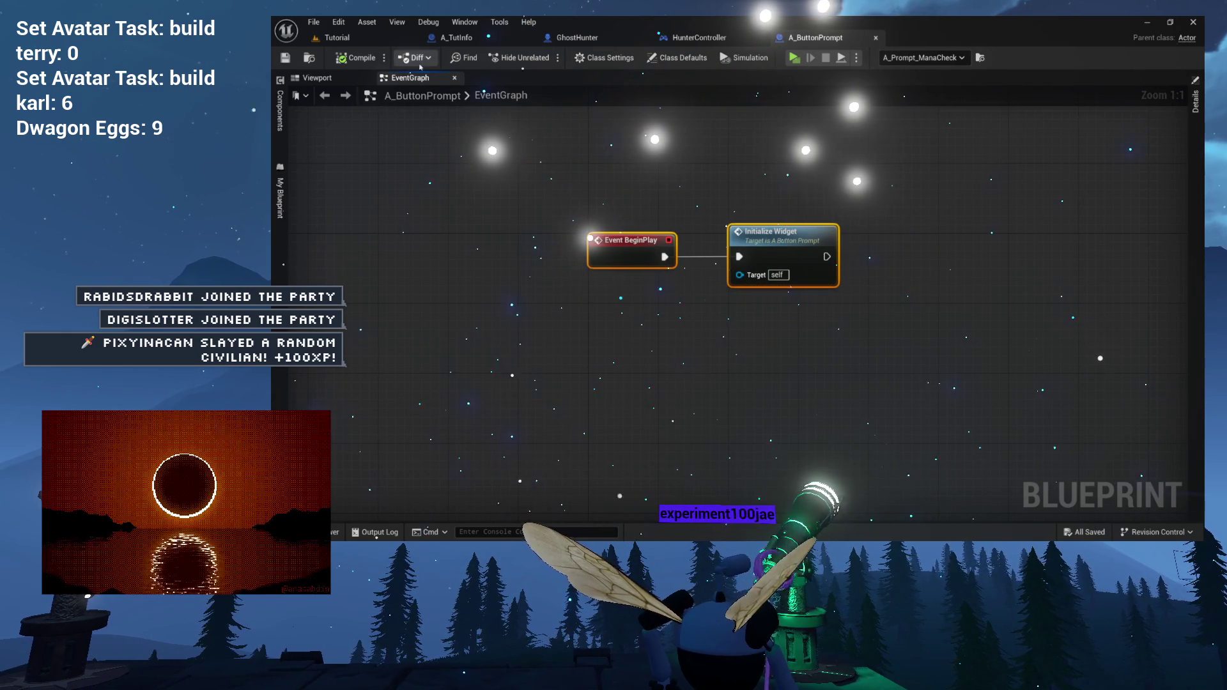
pyautogui.click(351, 78)
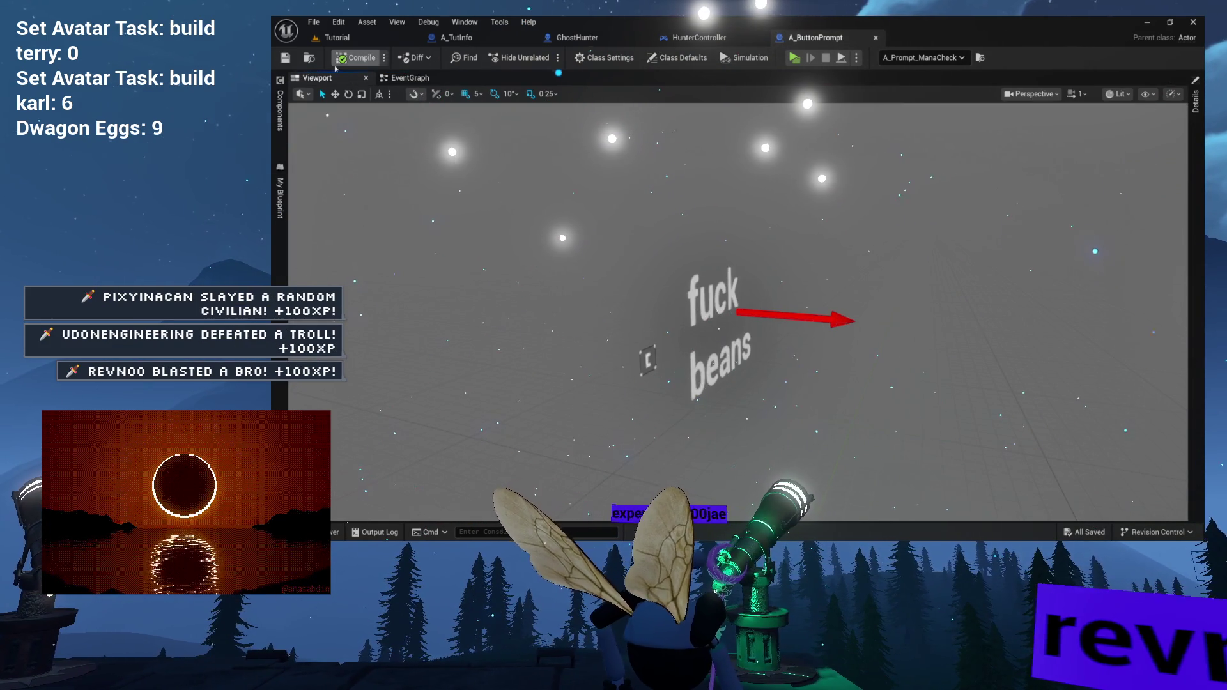
pyautogui.click(348, 39)
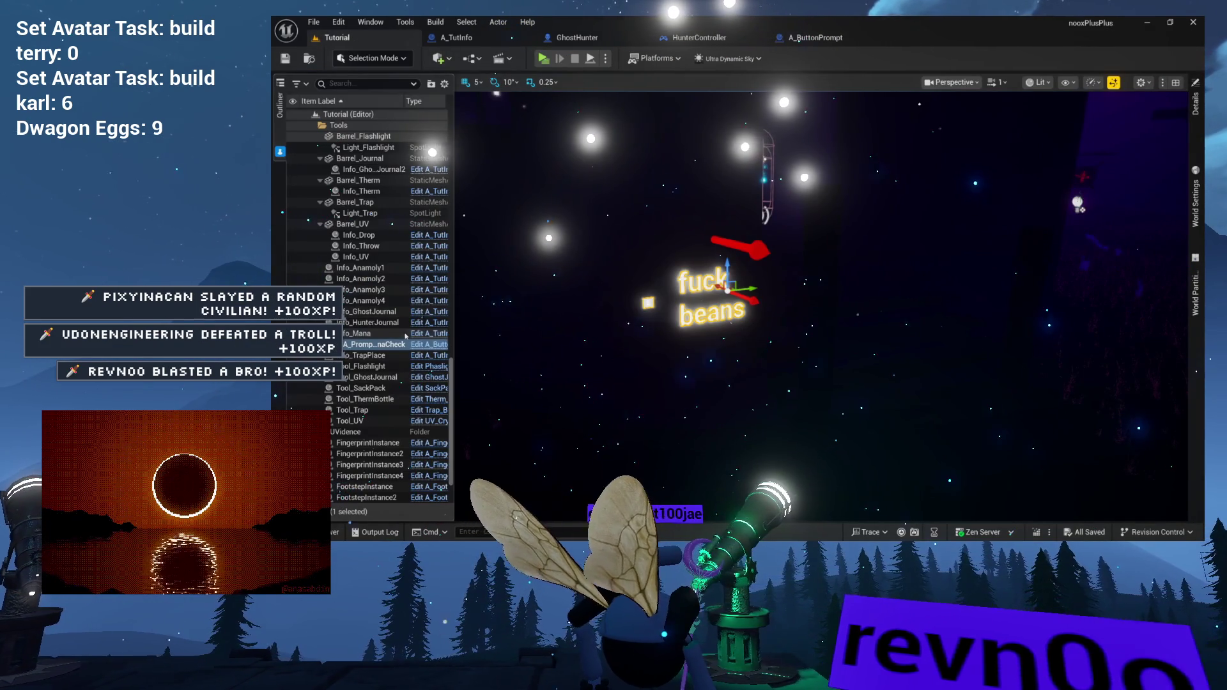
# Step: Select Info_Mana and open A_TutInfo on its ActivateAllObjects function graph
pyautogui.click(363, 333)
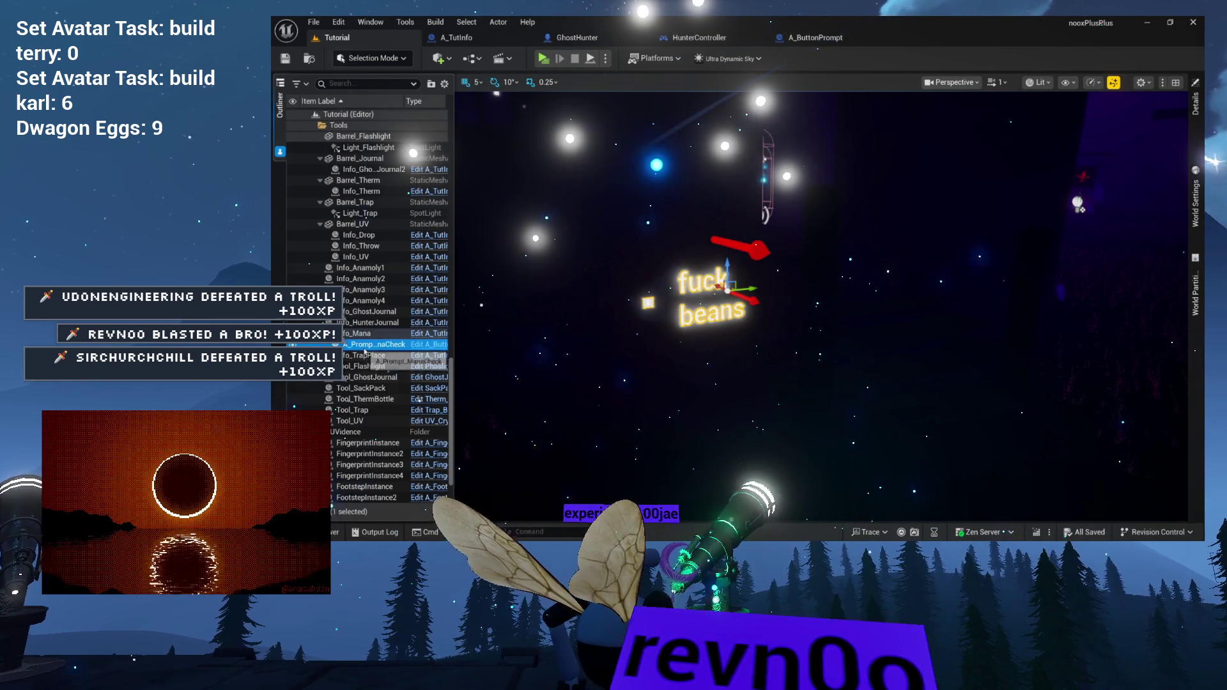
pyautogui.scroll(-5, 824, 300)
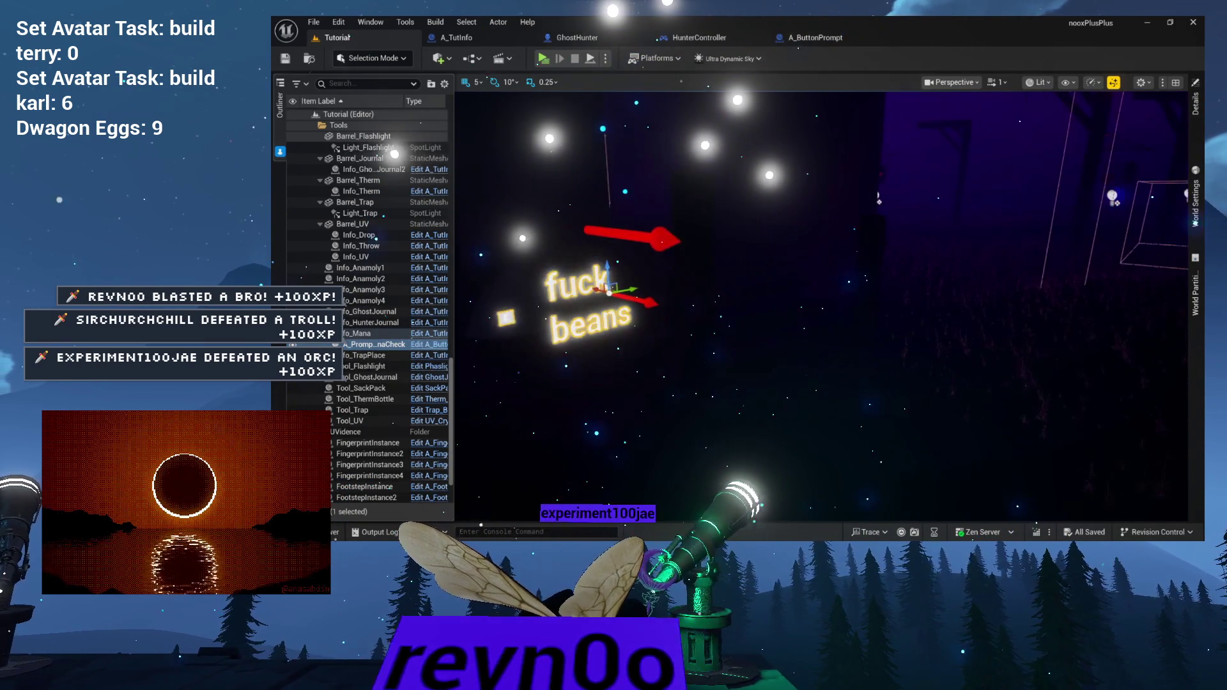
pyautogui.moveTo(642, 324)
pyautogui.mouseDown()
pyautogui.moveTo(684, 323)
pyautogui.moveTo(642, 324)
pyautogui.mouseUp()
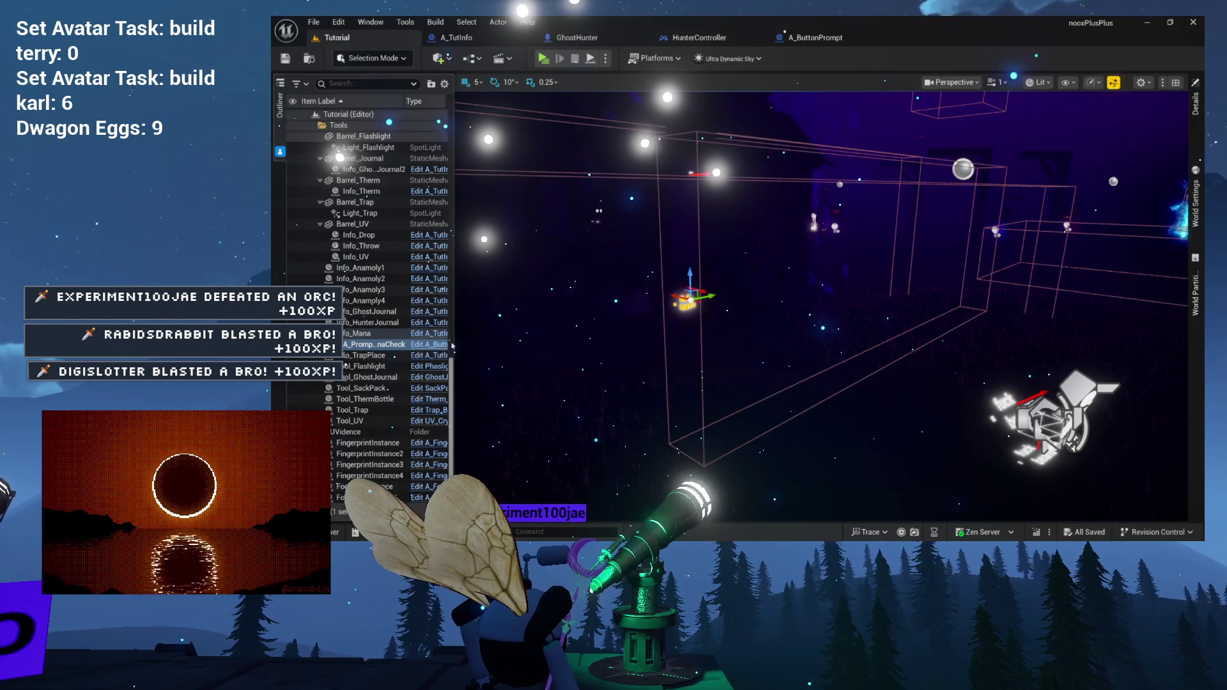
pyautogui.moveTo(456, 342)
pyautogui.mouseDown()
pyautogui.moveTo(510, 338)
pyautogui.moveTo(525, 355)
pyautogui.mouseUp()
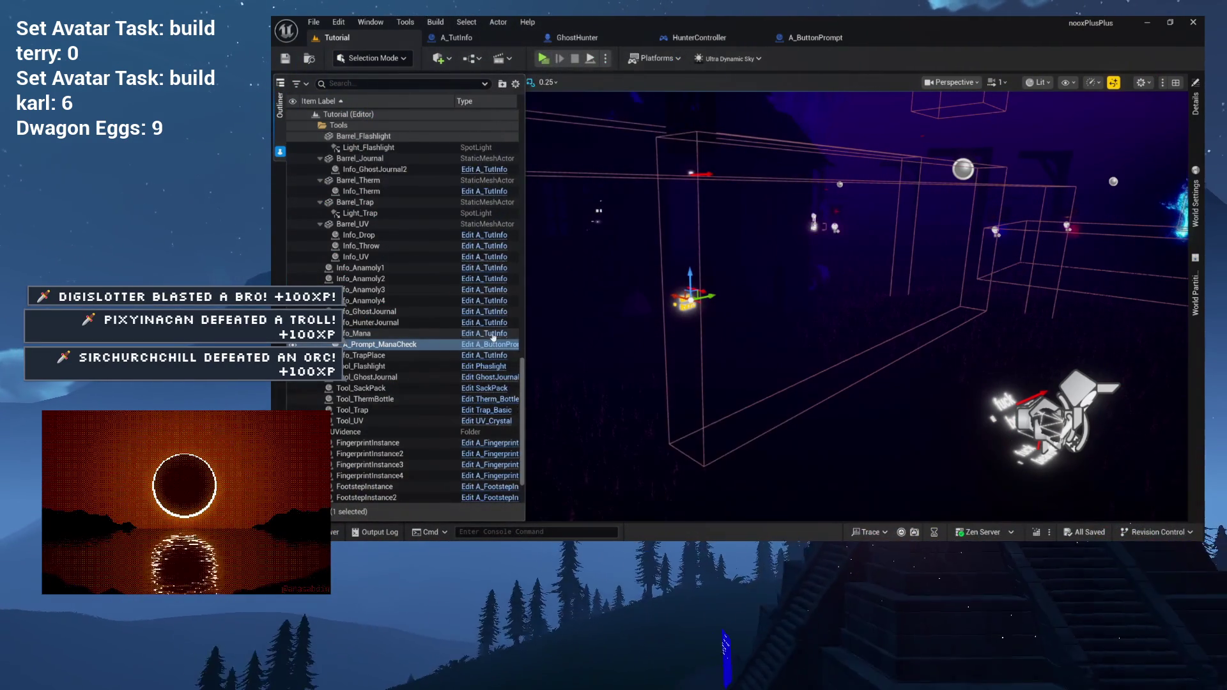
pyautogui.click(494, 333)
pyautogui.click(419, 77)
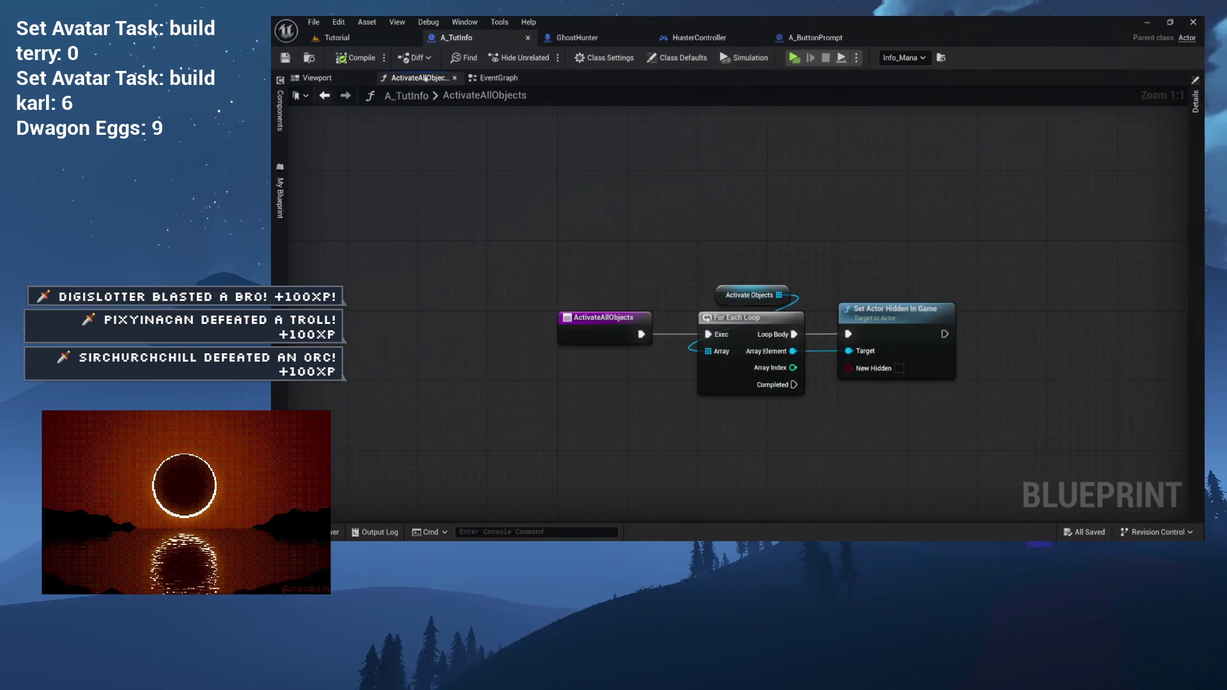
# Step: Look over the A_TutInfo actor preview and the ActivateAllObjects graph nodes
pyautogui.click(317, 77)
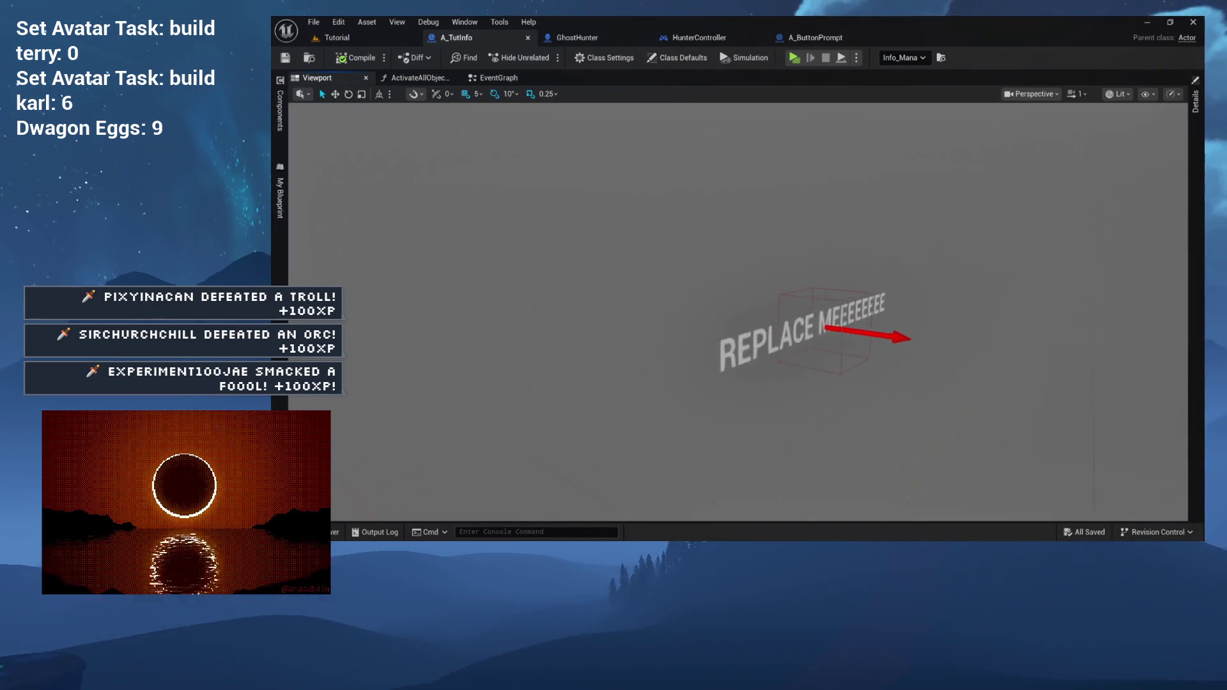
pyautogui.click(419, 77)
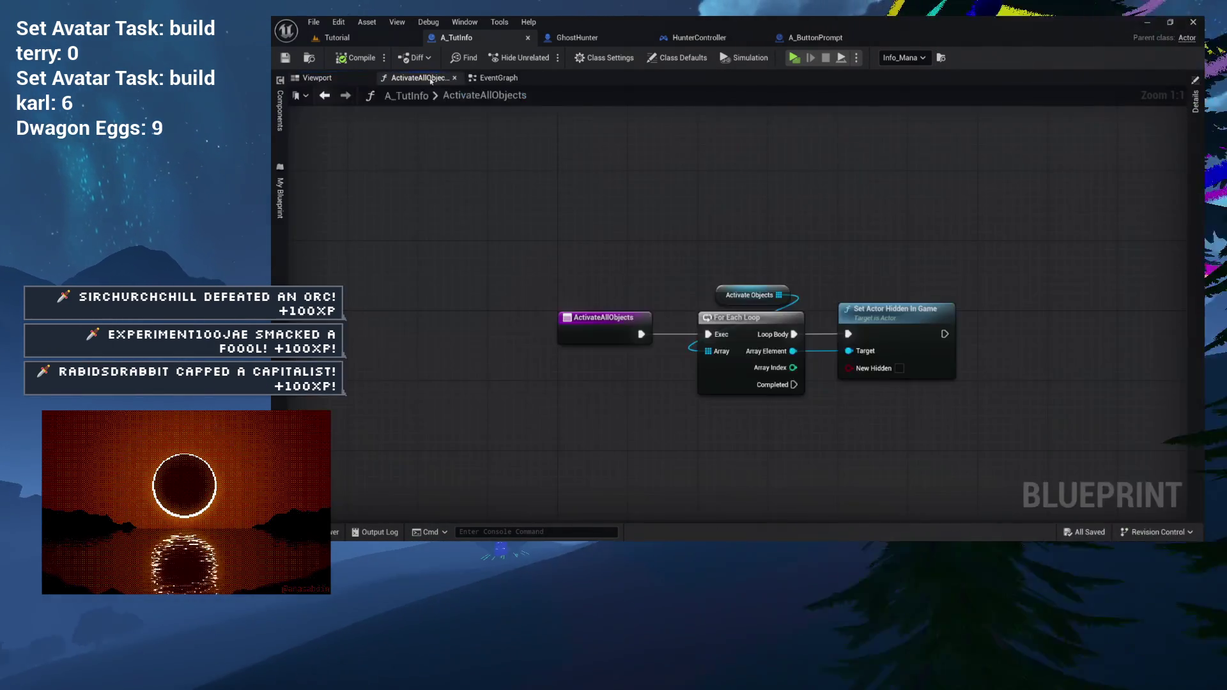
pyautogui.moveTo(575, 248)
pyautogui.mouseDown()
pyautogui.moveTo(631, 303)
pyautogui.moveTo(974, 441)
pyautogui.mouseUp()
pyautogui.click(831, 384)
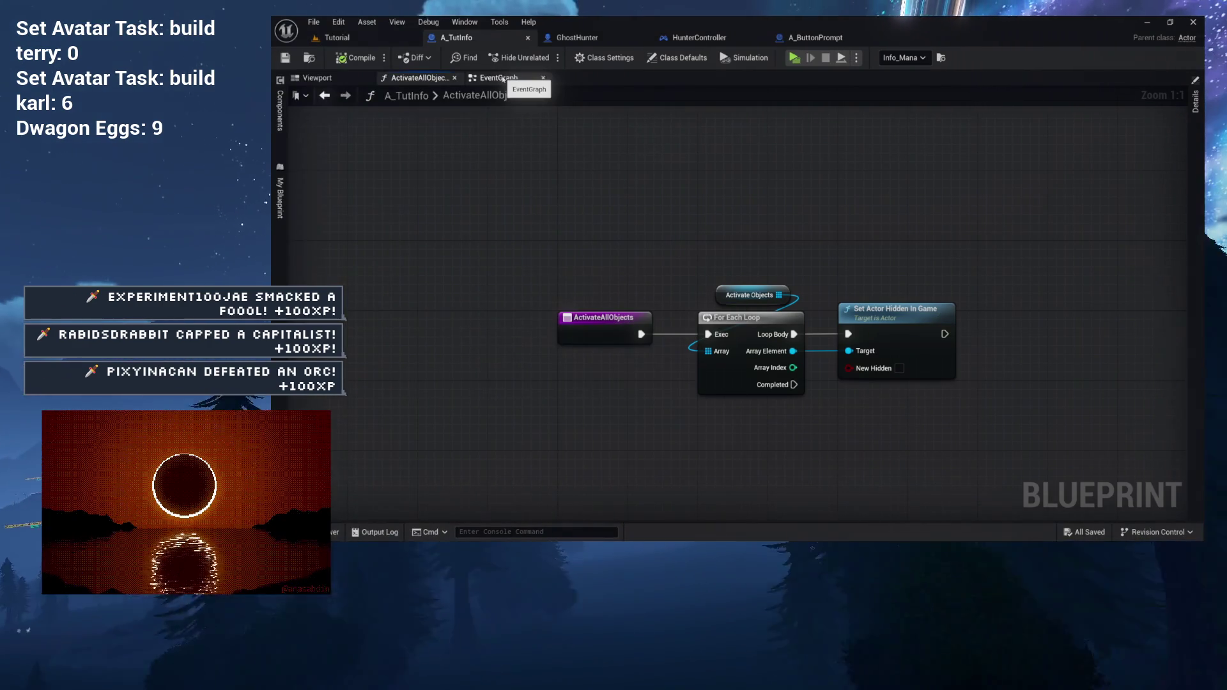
# Step: In A_TutInfo's EventGraph, open the Activate Text function from the overlap chain
pyautogui.click(503, 77)
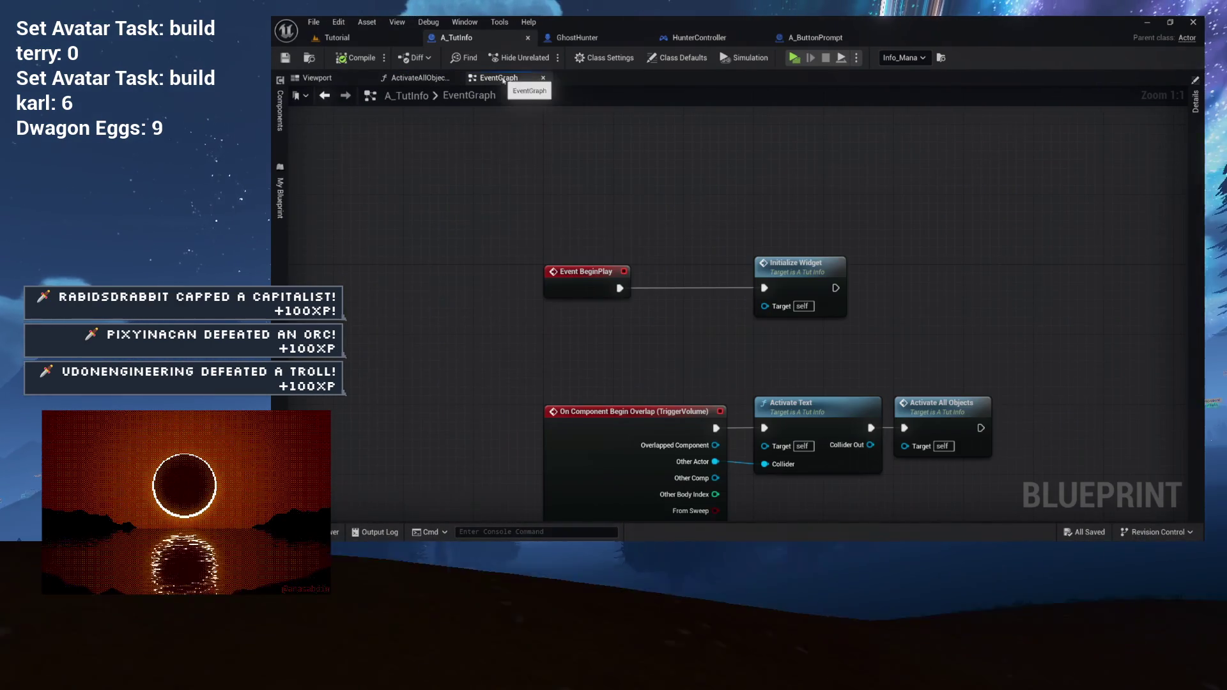
pyautogui.moveTo(590, 182)
pyautogui.mouseDown()
pyautogui.moveTo(521, 85)
pyautogui.moveTo(454, 38)
pyautogui.mouseUp()
pyautogui.moveTo(520, 219)
pyautogui.mouseDown()
pyautogui.moveTo(886, 370)
pyautogui.moveTo(852, 381)
pyautogui.moveTo(852, 306)
pyautogui.mouseUp()
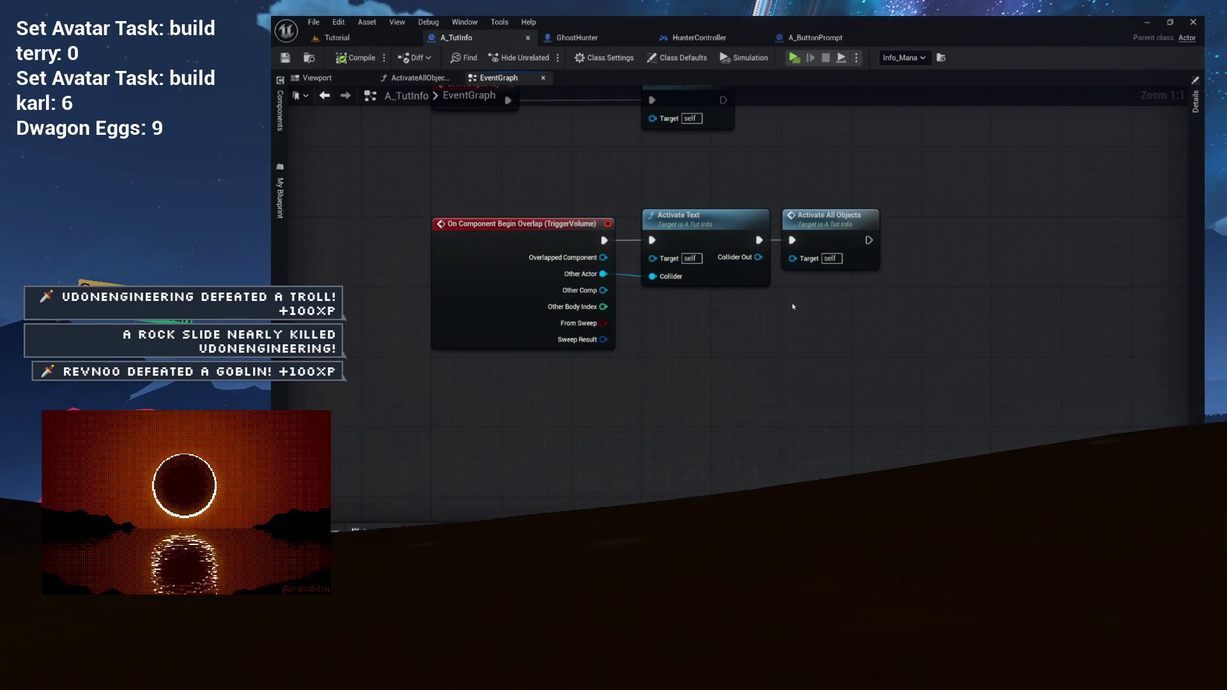
pyautogui.moveTo(607, 199)
pyautogui.mouseDown()
pyautogui.moveTo(898, 310)
pyautogui.moveTo(830, 321)
pyautogui.mouseUp()
pyautogui.click(901, 311)
pyautogui.click(616, 230)
pyautogui.doubleClick(616, 230)
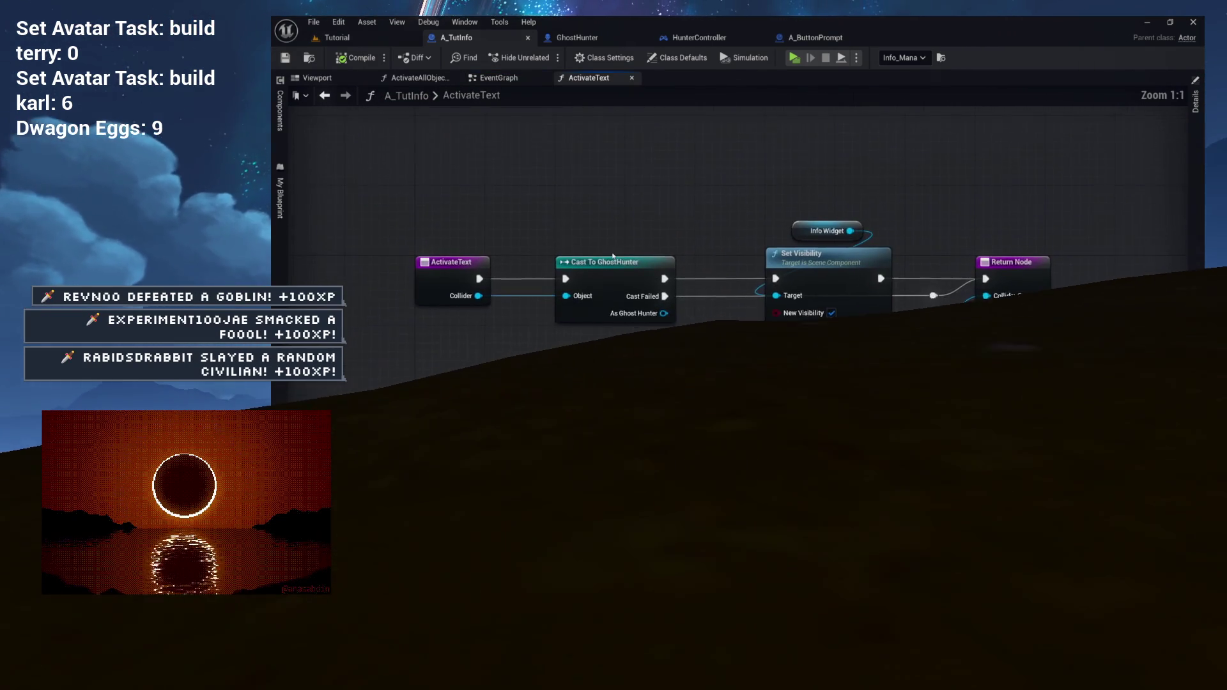
# Step: Inspect ActivateText's Cast To GhostHunter and Set Visibility nodes
pyautogui.moveTo(501, 213); pyautogui.dragTo(629, 329)
pyautogui.moveTo(476, 175); pyautogui.dragTo(693, 278)
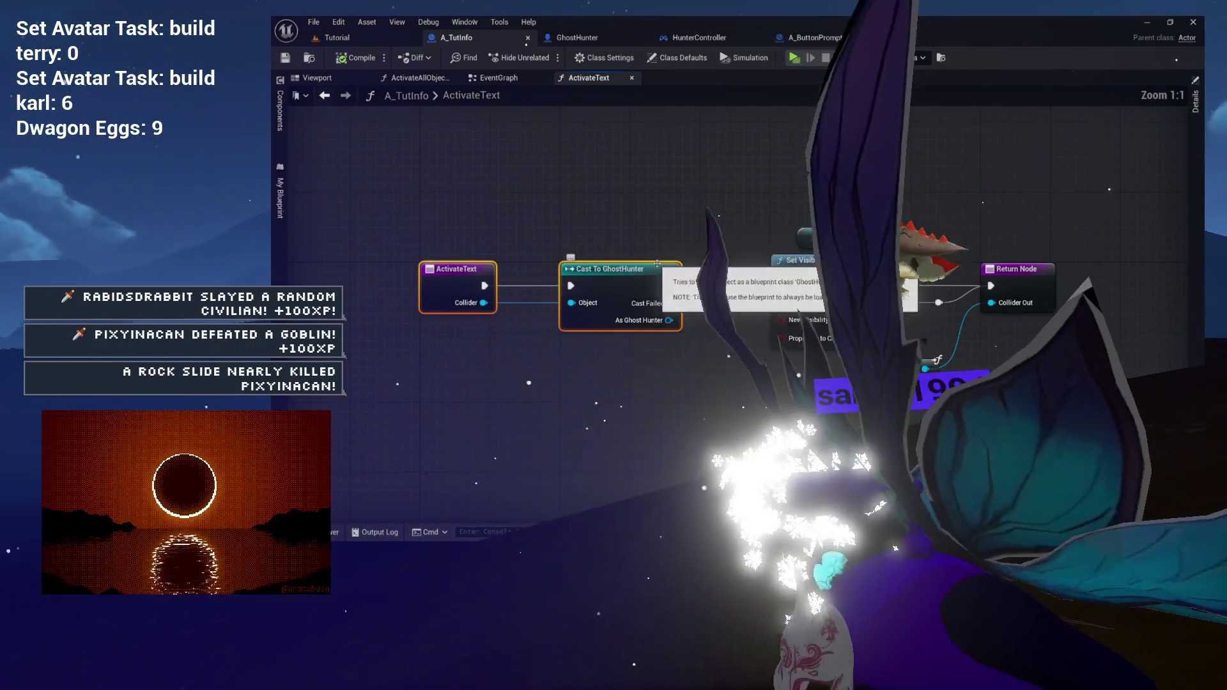
pyautogui.click(637, 227)
pyautogui.moveTo(636, 227)
pyautogui.mouseDown()
pyautogui.moveTo(650, 192)
pyautogui.moveTo(681, 189)
pyautogui.moveTo(494, 190)
pyautogui.moveTo(660, 329)
pyautogui.mouseUp()
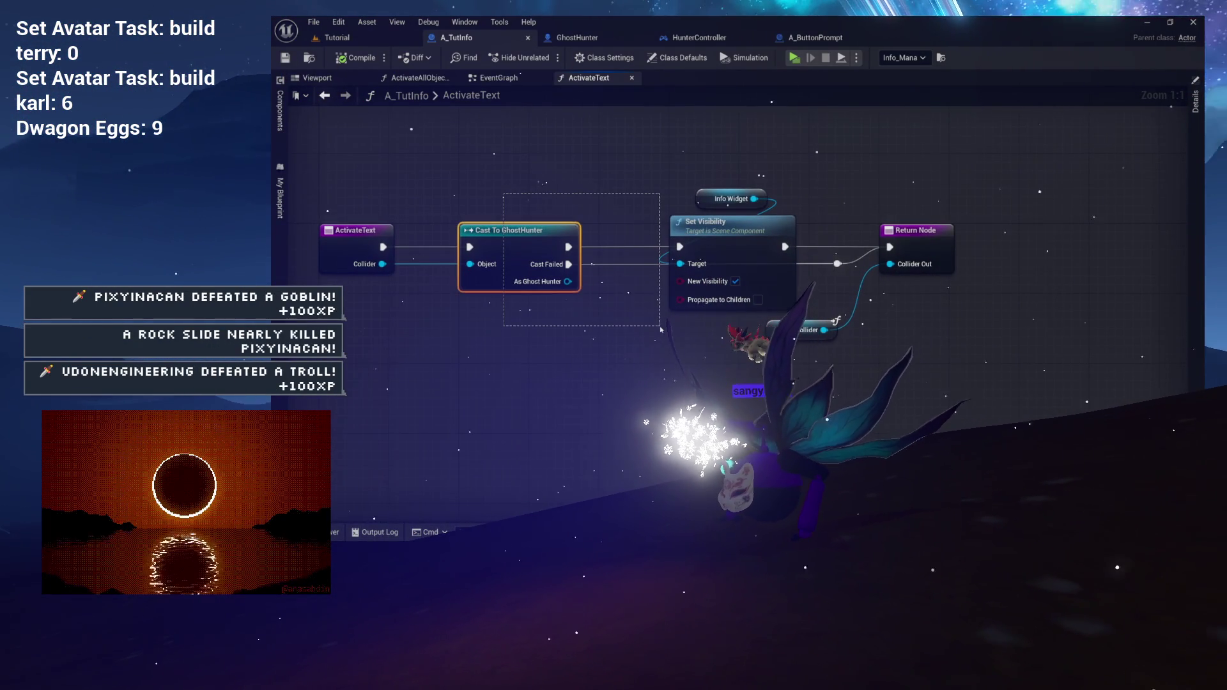
pyautogui.moveTo(650, 154); pyautogui.dragTo(815, 270)
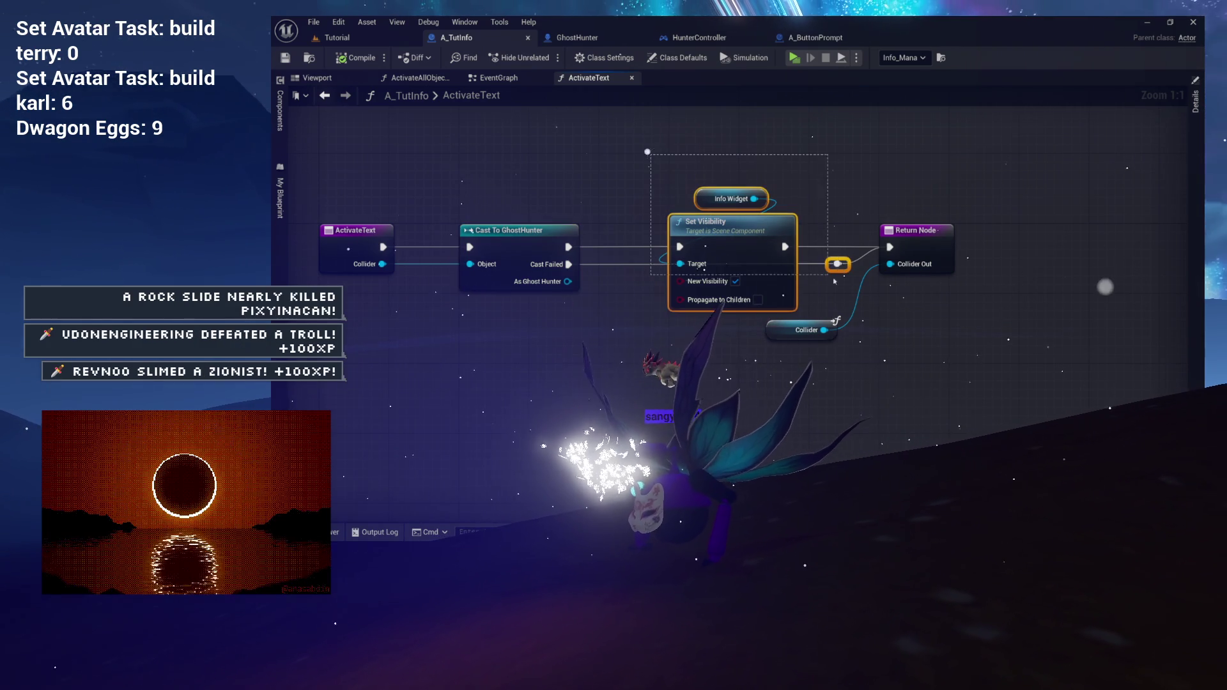
# Step: Pan to the Return Node, go back to the EventGraph, and open the GhostHunter Blueprint
pyautogui.moveTo(988, 391); pyautogui.dragTo(988, 391)
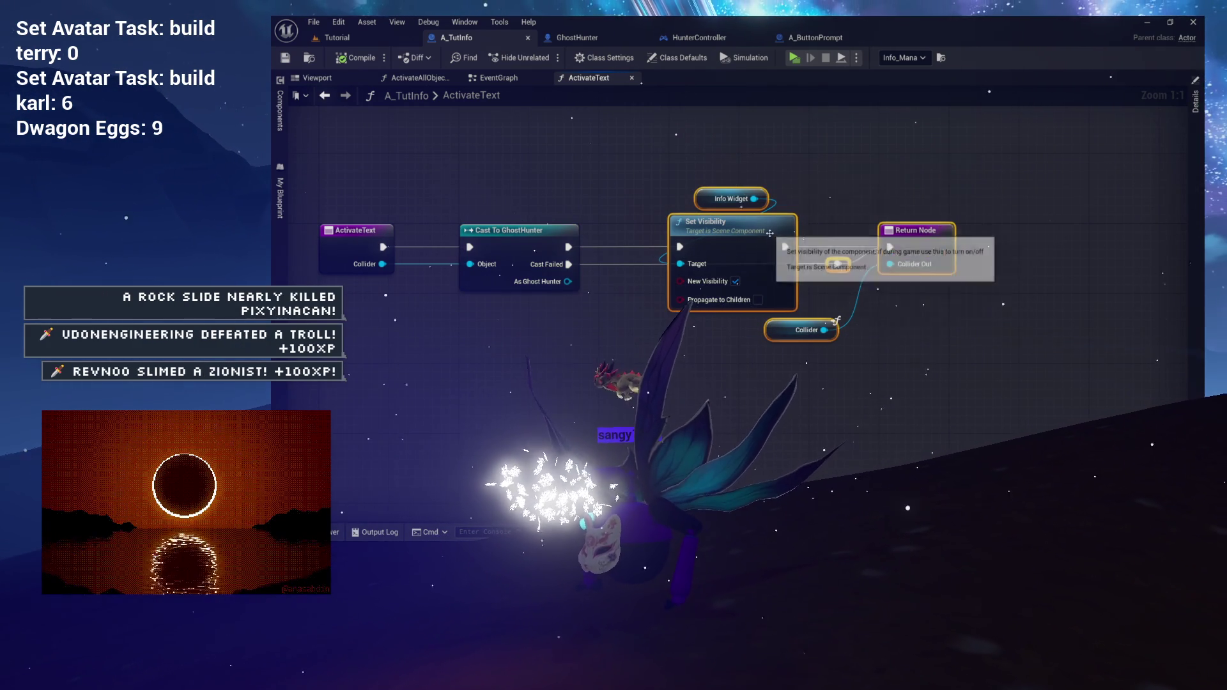
pyautogui.scroll(7, 768, 234)
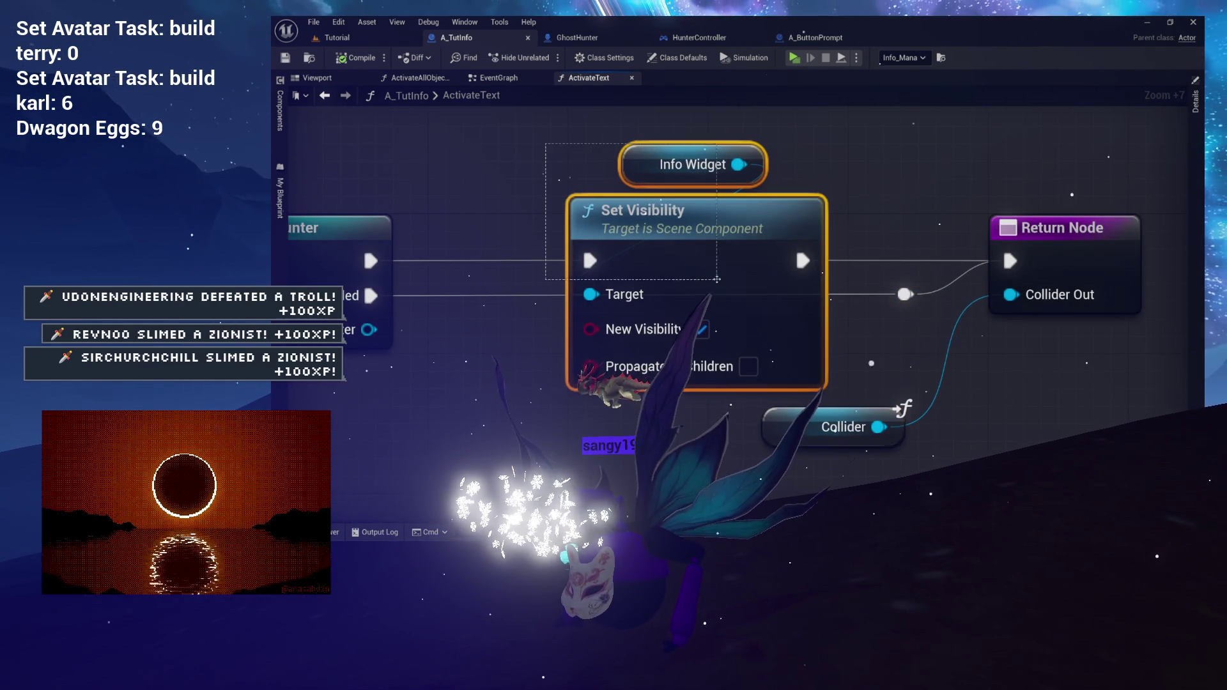
pyautogui.moveTo(718, 284); pyautogui.dragTo(718, 284)
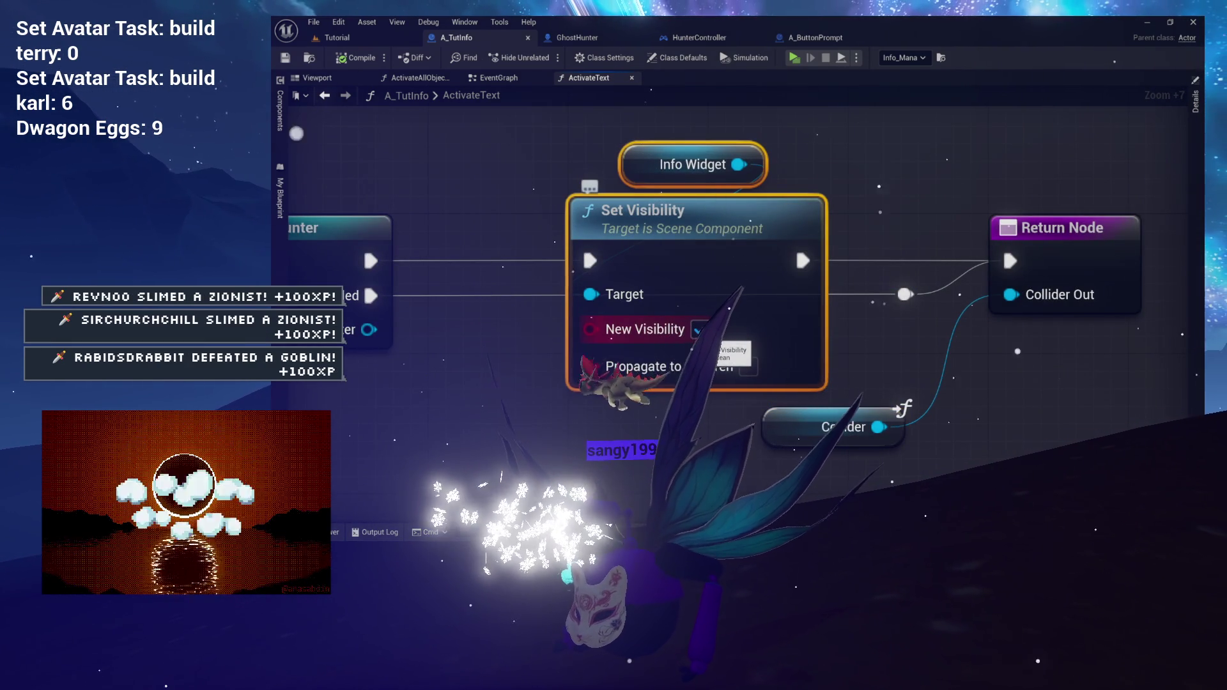
pyautogui.moveTo(487, 416); pyautogui.dragTo(665, 372)
pyautogui.moveTo(533, 270); pyautogui.dragTo(765, 299)
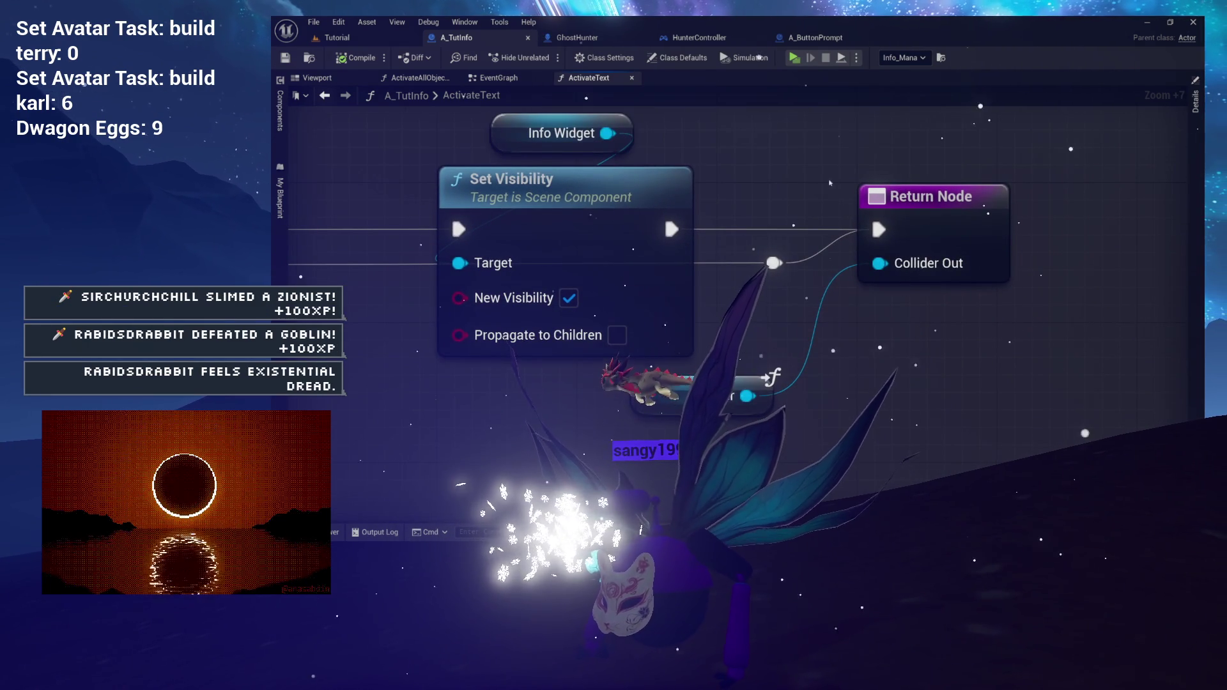
pyautogui.click(505, 78)
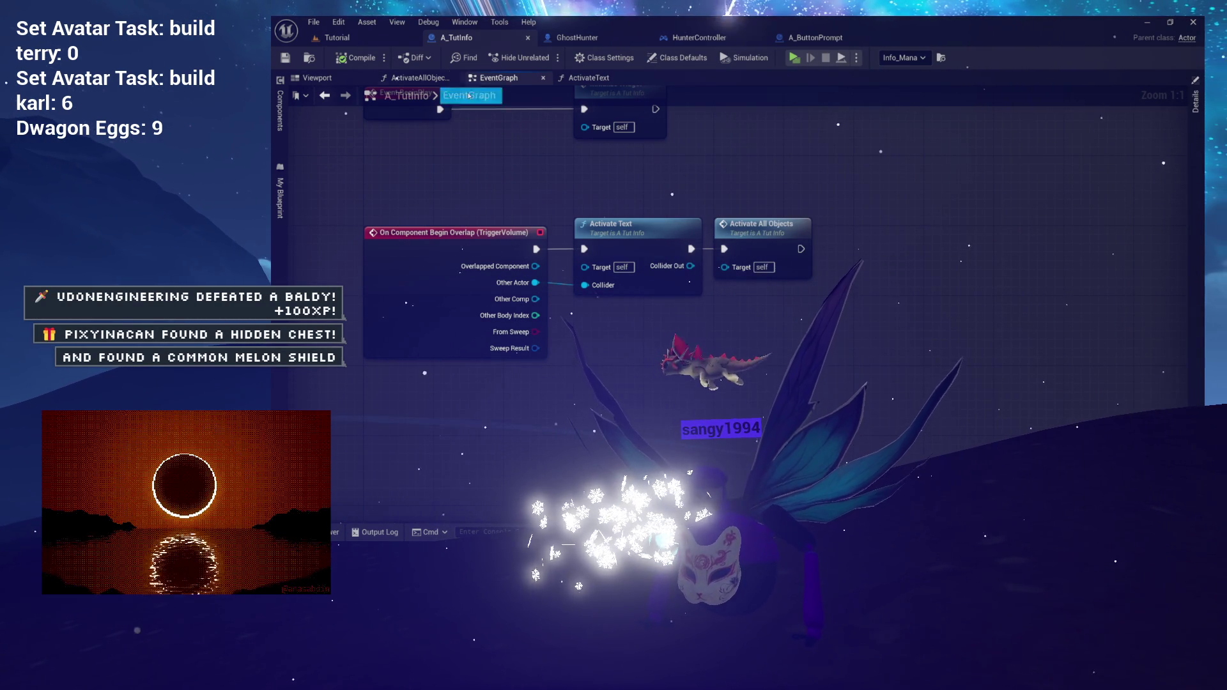
pyautogui.click(578, 38)
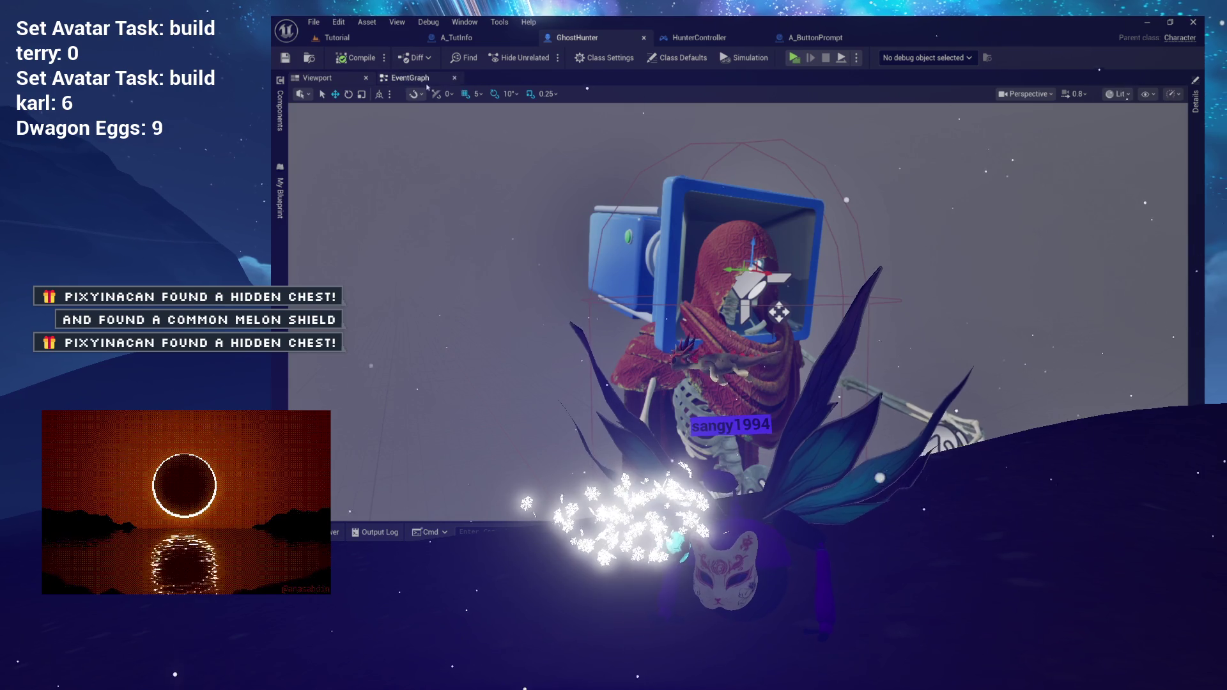
# Step: Switch from GhostHunter to HunterController and open GoToSpot with its entry node selected
pyautogui.click(409, 77)
pyautogui.click(281, 211)
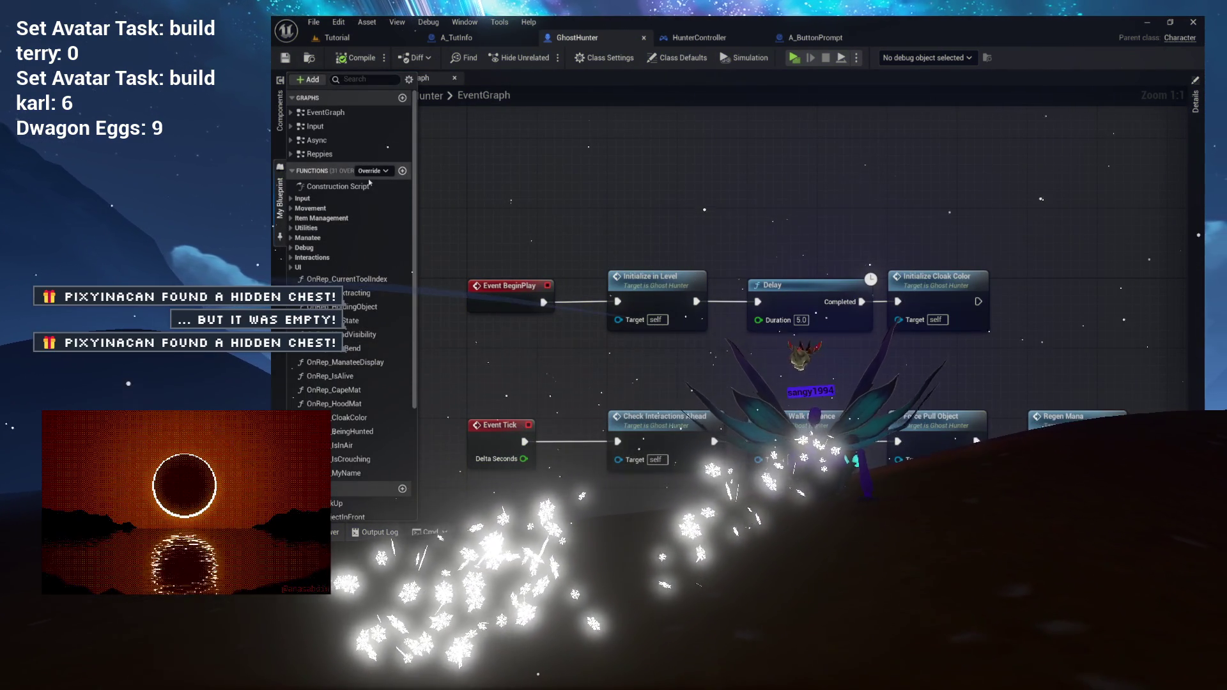
pyautogui.click(821, 38)
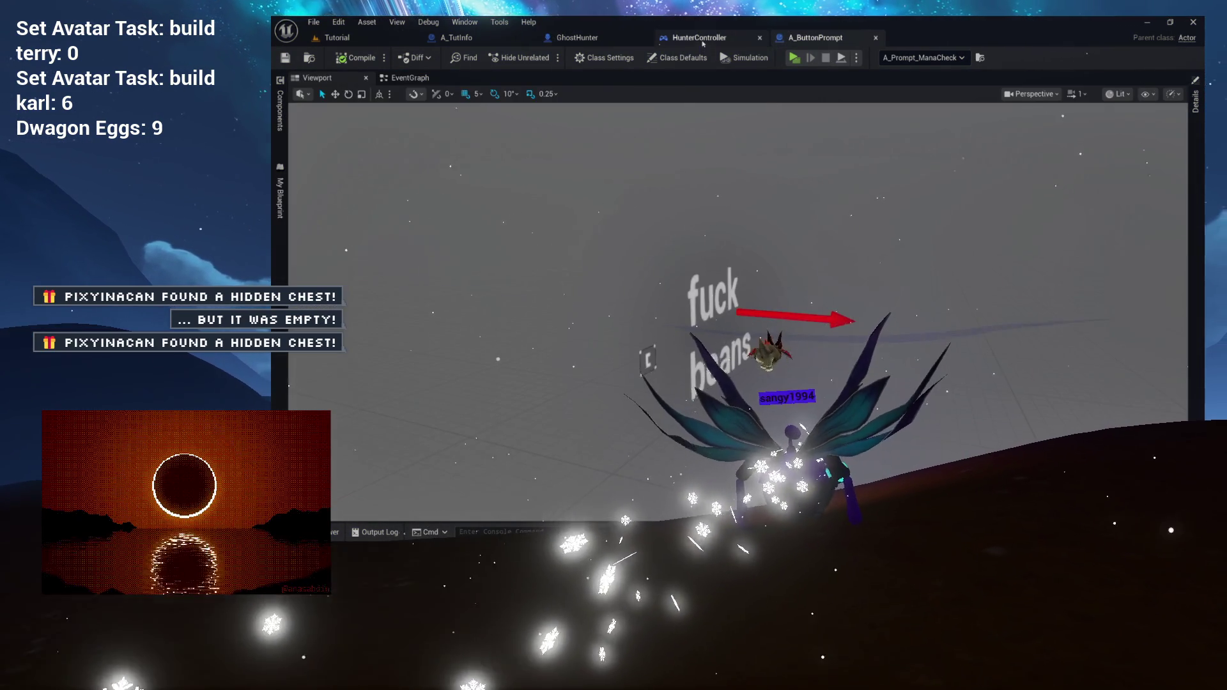
pyautogui.click(700, 37)
pyautogui.click(446, 269)
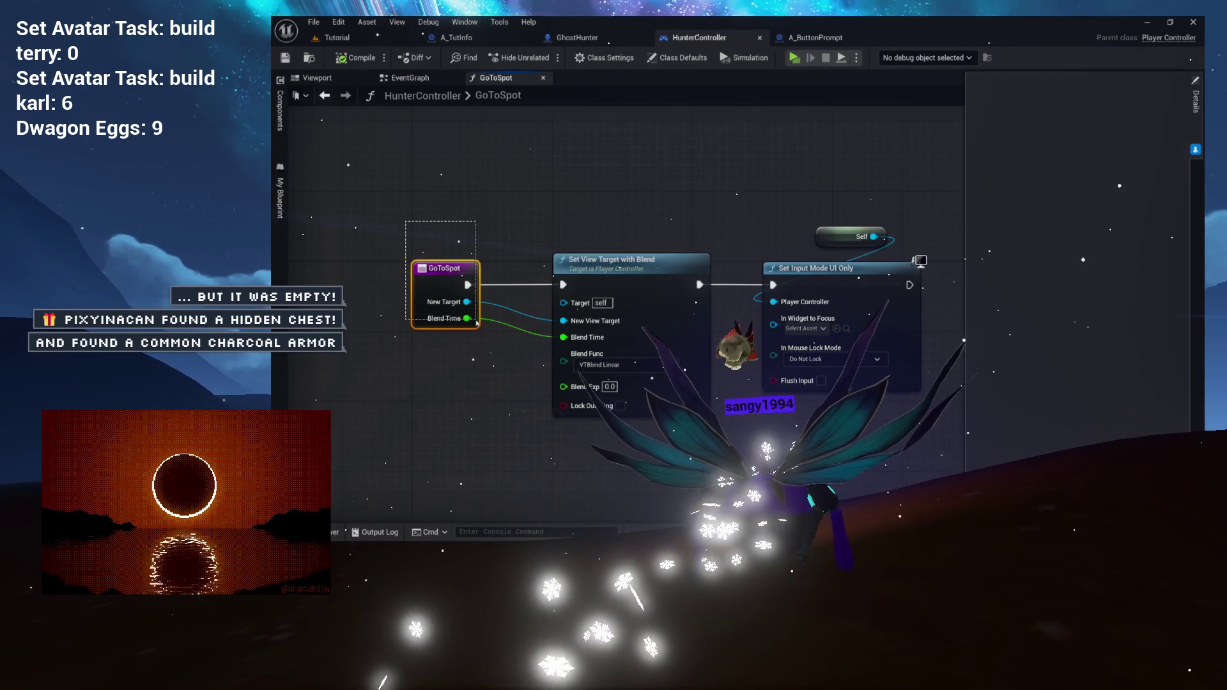
pyautogui.moveTo(491, 215); pyautogui.dragTo(439, 175)
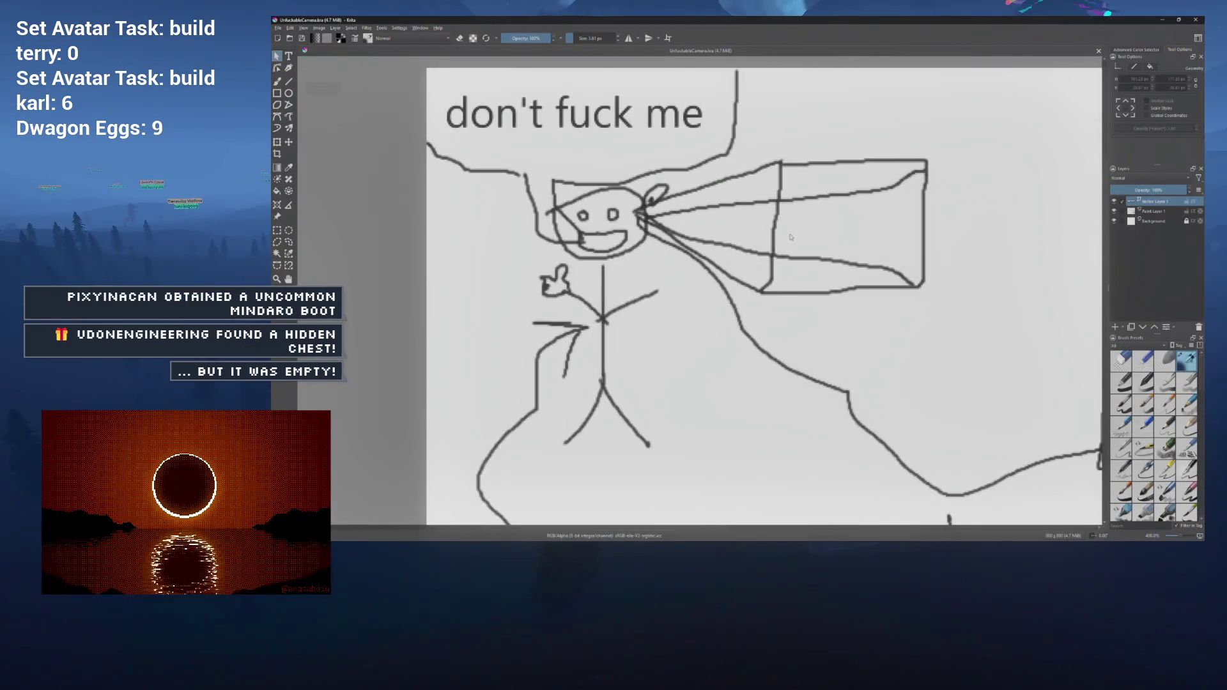
# Step: Draw a wide upper-right rectangle panel and a frame around the top-left stick figure
pyautogui.scroll(-4, 790, 237)
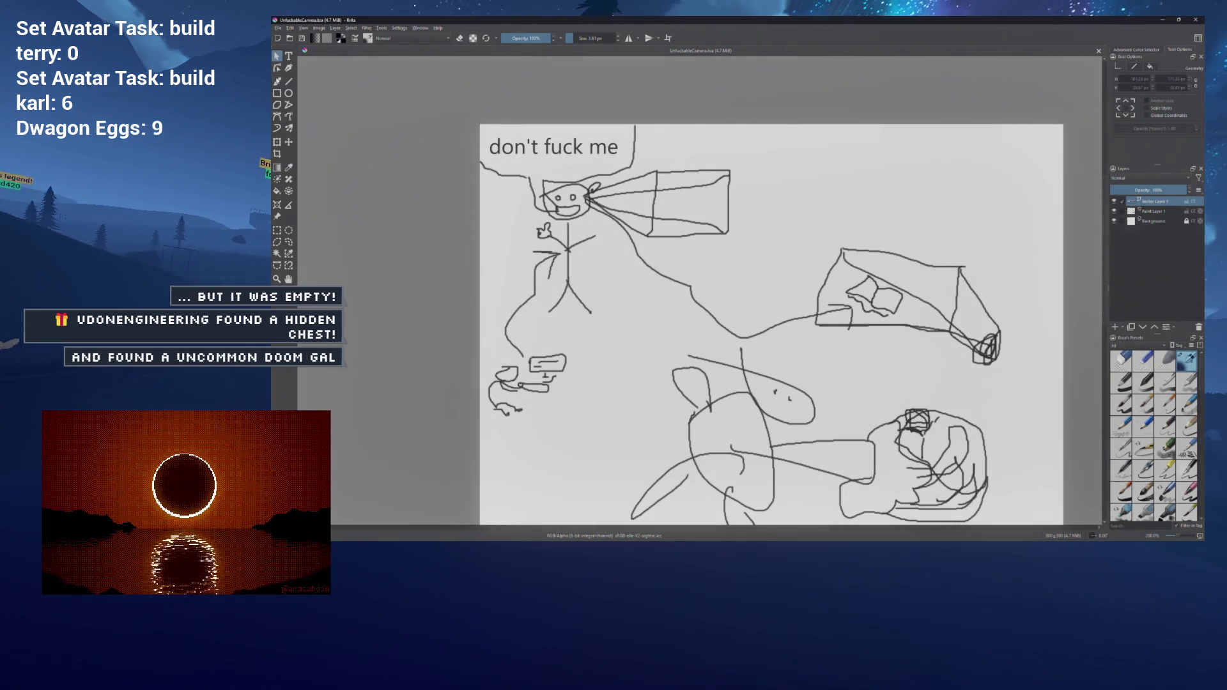
pyautogui.click(277, 92)
pyautogui.moveTo(785, 244)
pyautogui.mouseDown()
pyautogui.moveTo(1019, 170)
pyautogui.moveTo(1044, 129)
pyautogui.moveTo(1060, 125)
pyautogui.mouseUp()
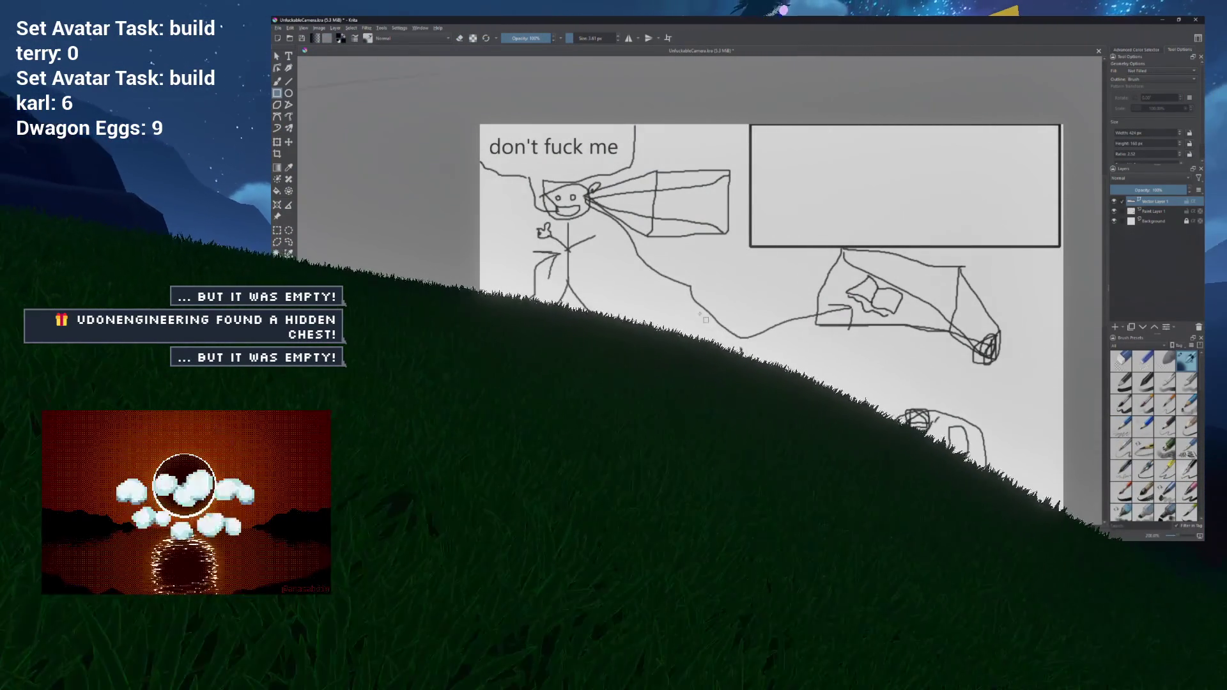
pyautogui.moveTo(722, 330)
pyautogui.mouseDown()
pyautogui.moveTo(607, 217)
pyautogui.moveTo(567, 128)
pyautogui.moveTo(501, 126)
pyautogui.mouseUp()
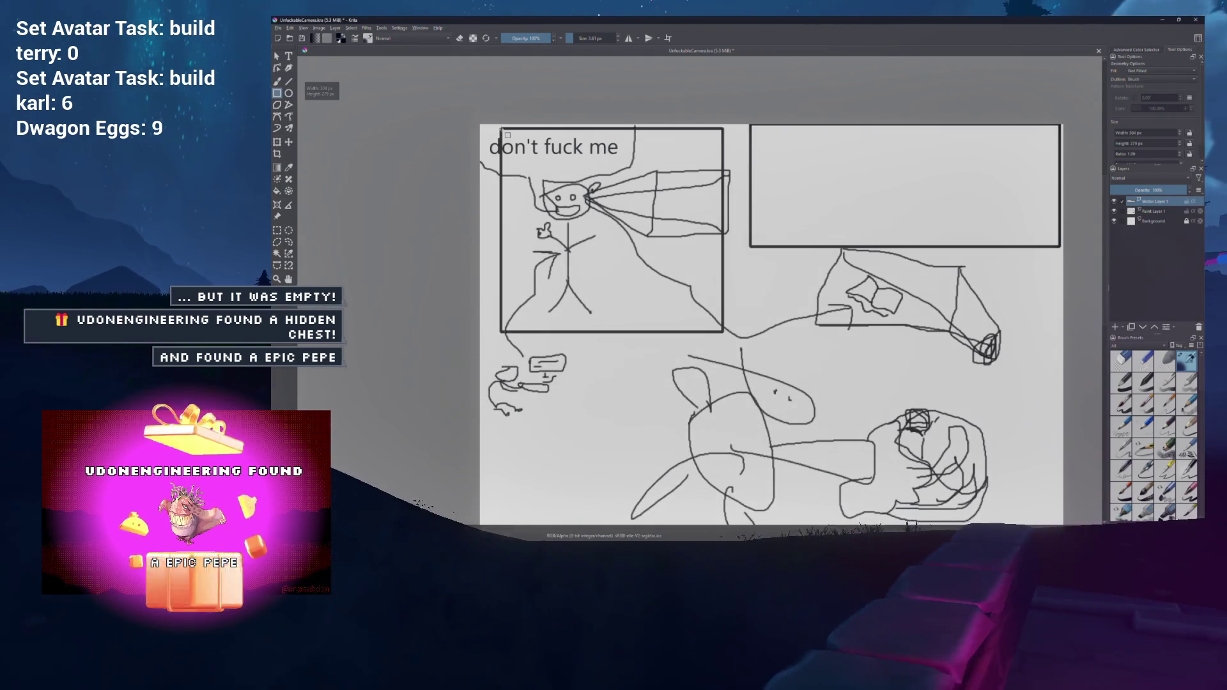
pyautogui.hotkey('ctrl', 'z')
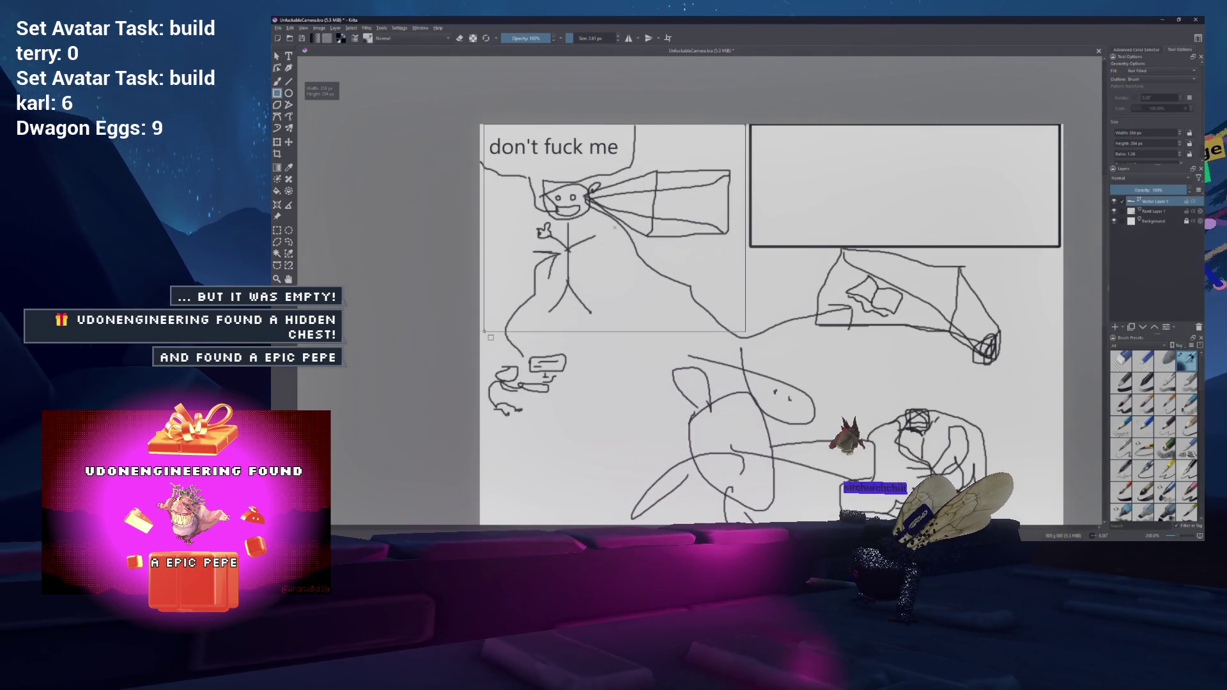
pyautogui.moveTo(483, 331); pyautogui.dragTo(484, 331)
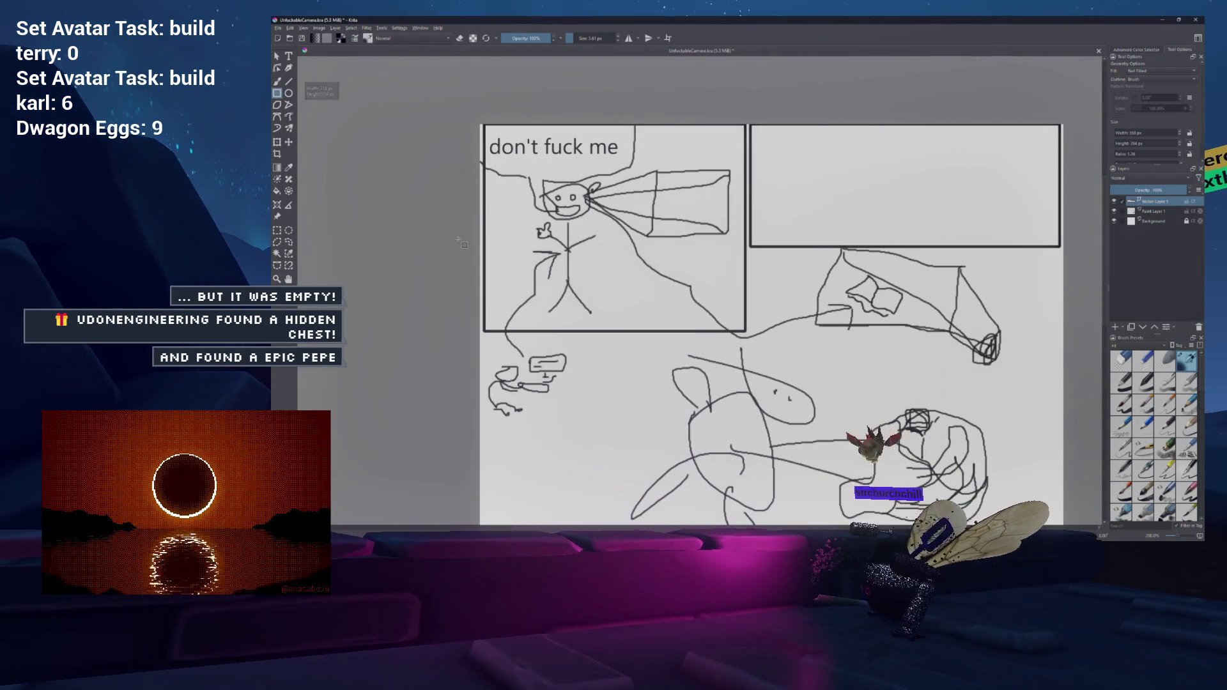
pyautogui.moveTo(298, 56); pyautogui.dragTo(294, 55)
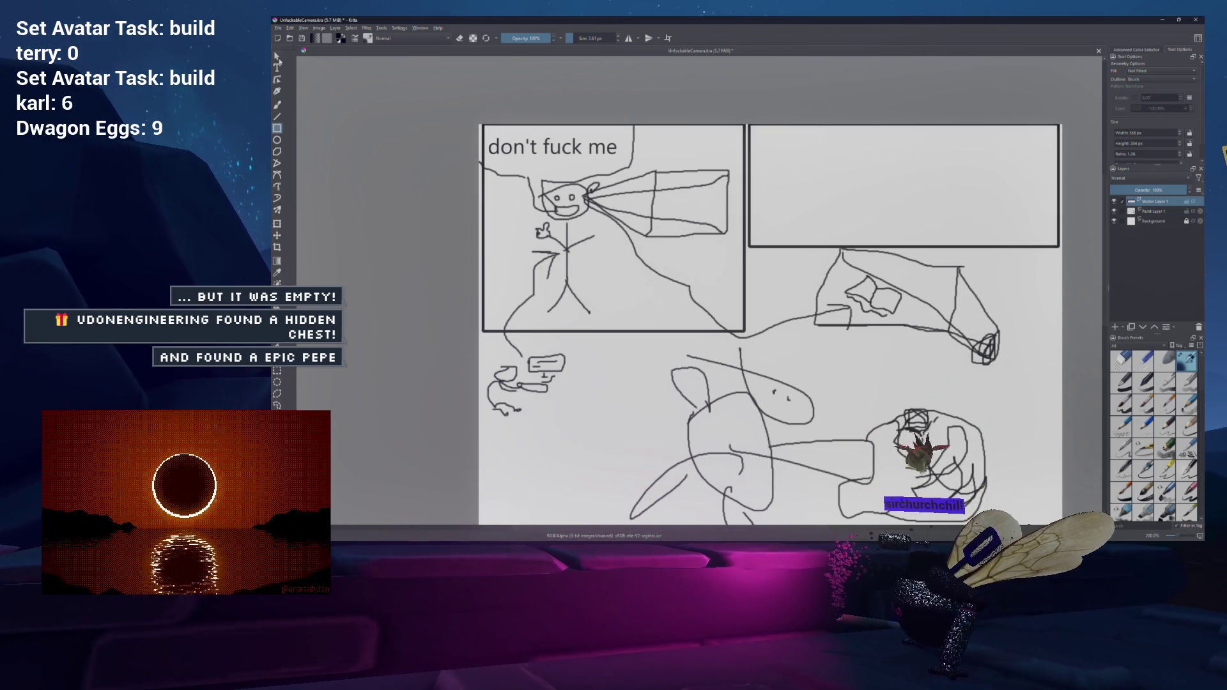
pyautogui.click(277, 67)
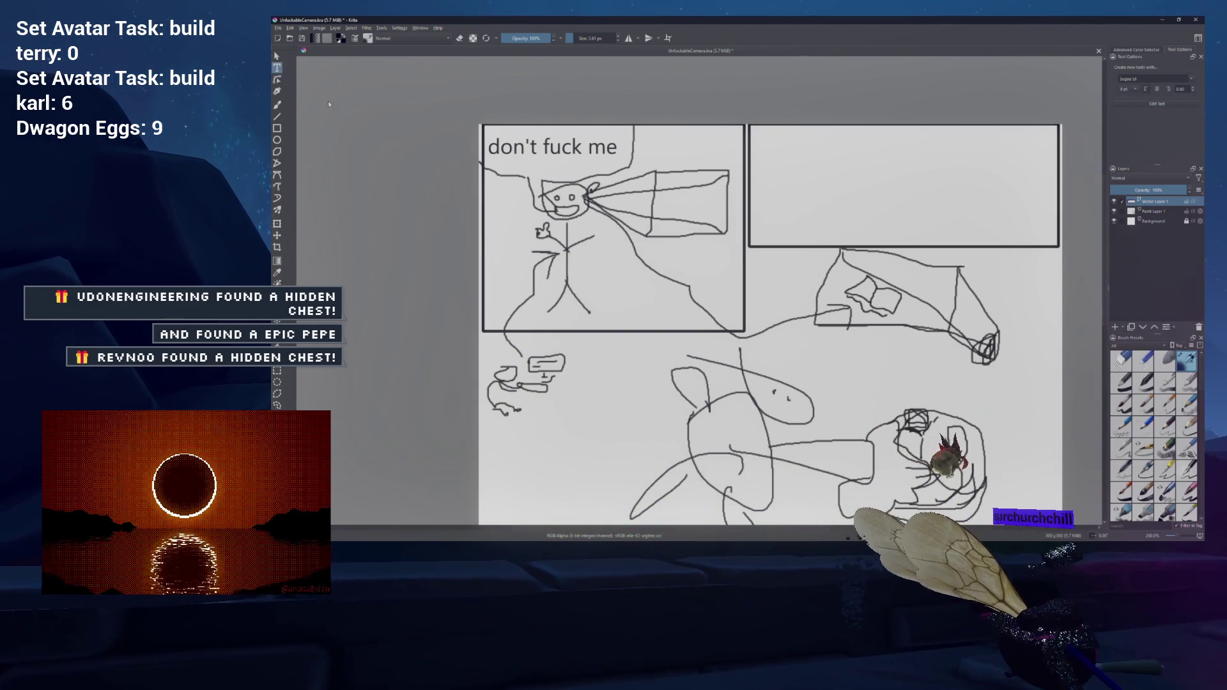
# Step: Add a SERVER label at font size 12 near the bottom of the left panel
pyautogui.moveTo(295, 75); pyautogui.dragTo(298, 75)
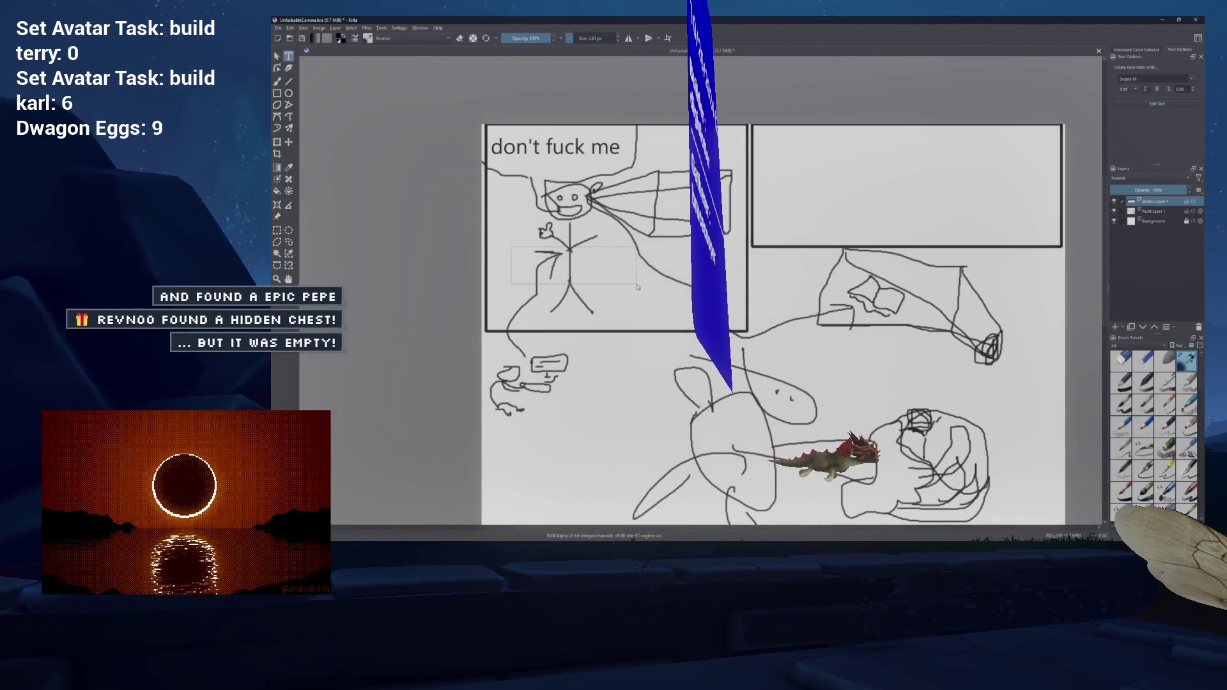
pyautogui.moveTo(632, 301); pyautogui.dragTo(632, 301)
pyautogui.press('BackSpace')
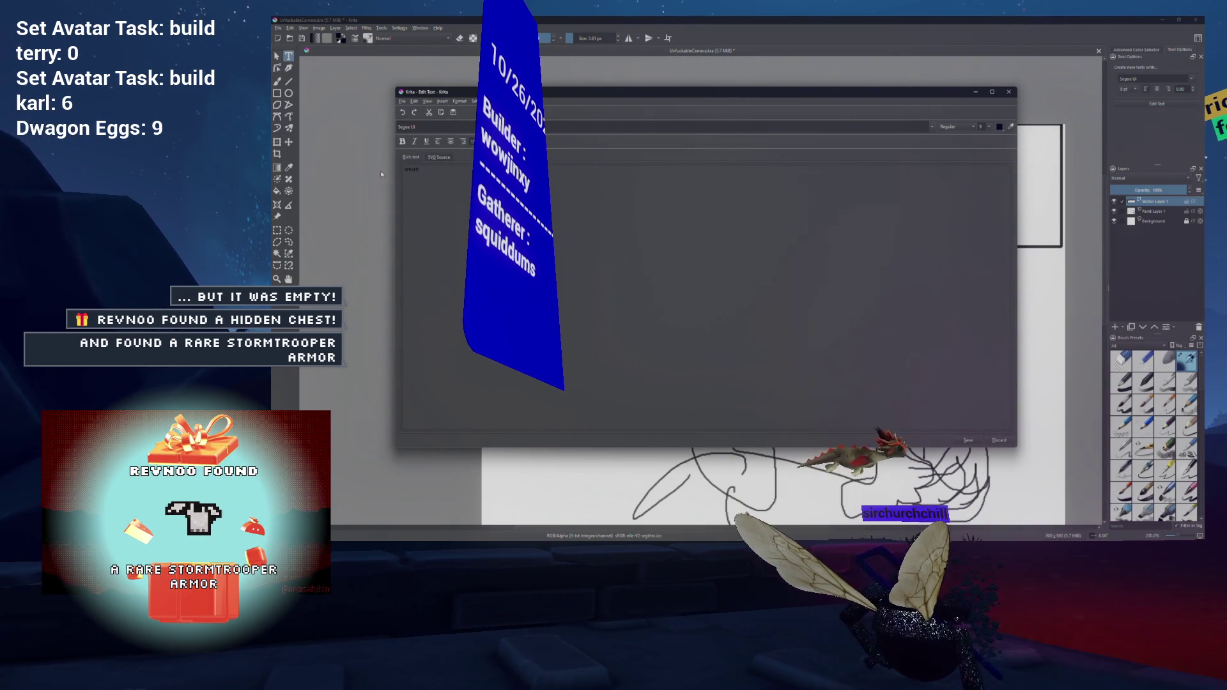
pyautogui.hotkey('ctrl', 'a')
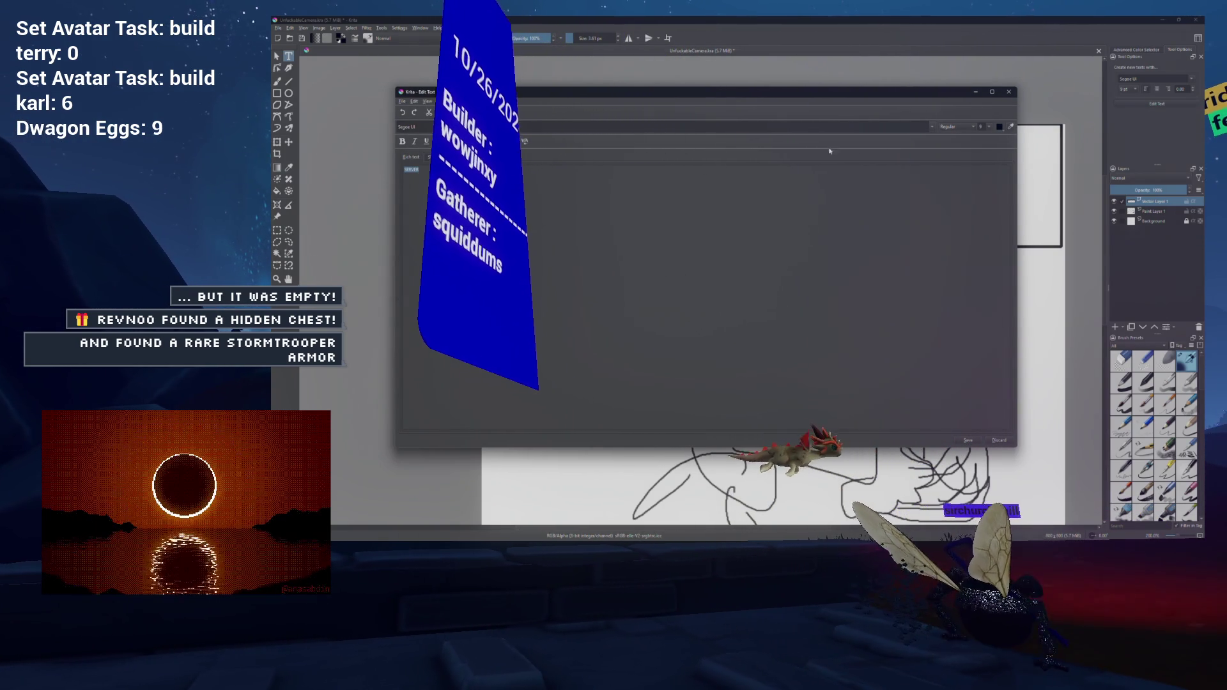
pyautogui.click(988, 127)
pyautogui.click(985, 165)
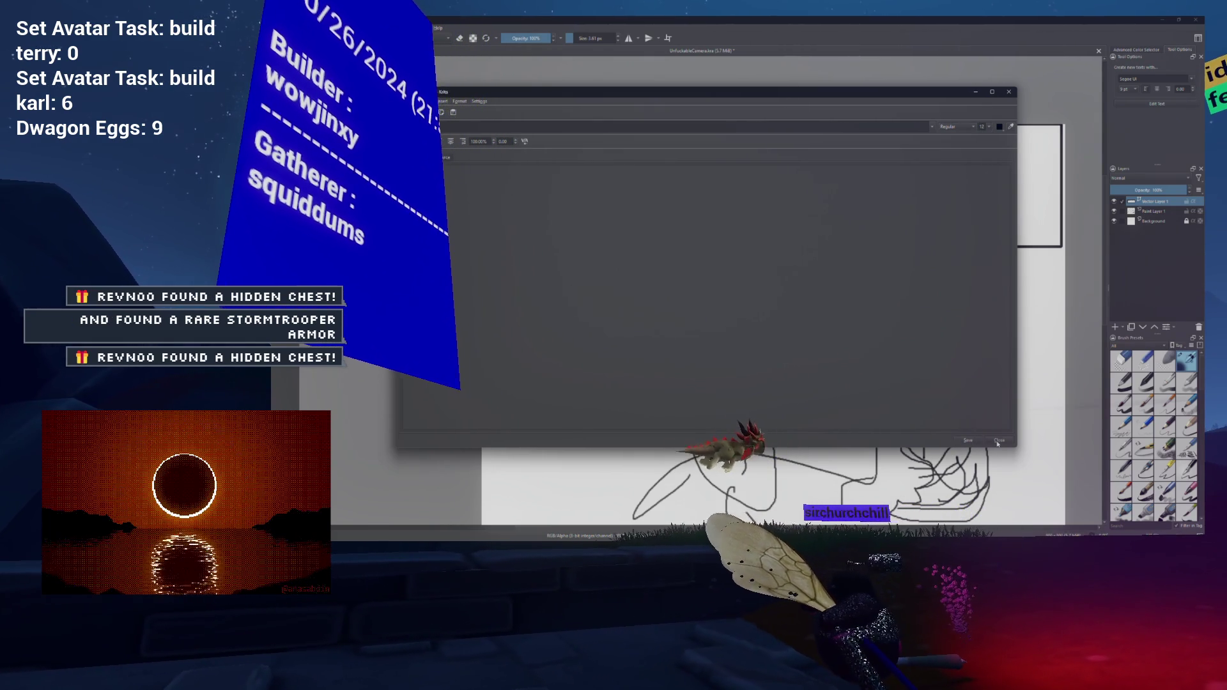
pyautogui.click(969, 440)
pyautogui.moveTo(589, 269)
pyautogui.mouseDown()
pyautogui.moveTo(614, 305)
pyautogui.moveTo(646, 314)
pyautogui.moveTo(691, 253)
pyautogui.moveTo(826, 224)
pyautogui.mouseUp()
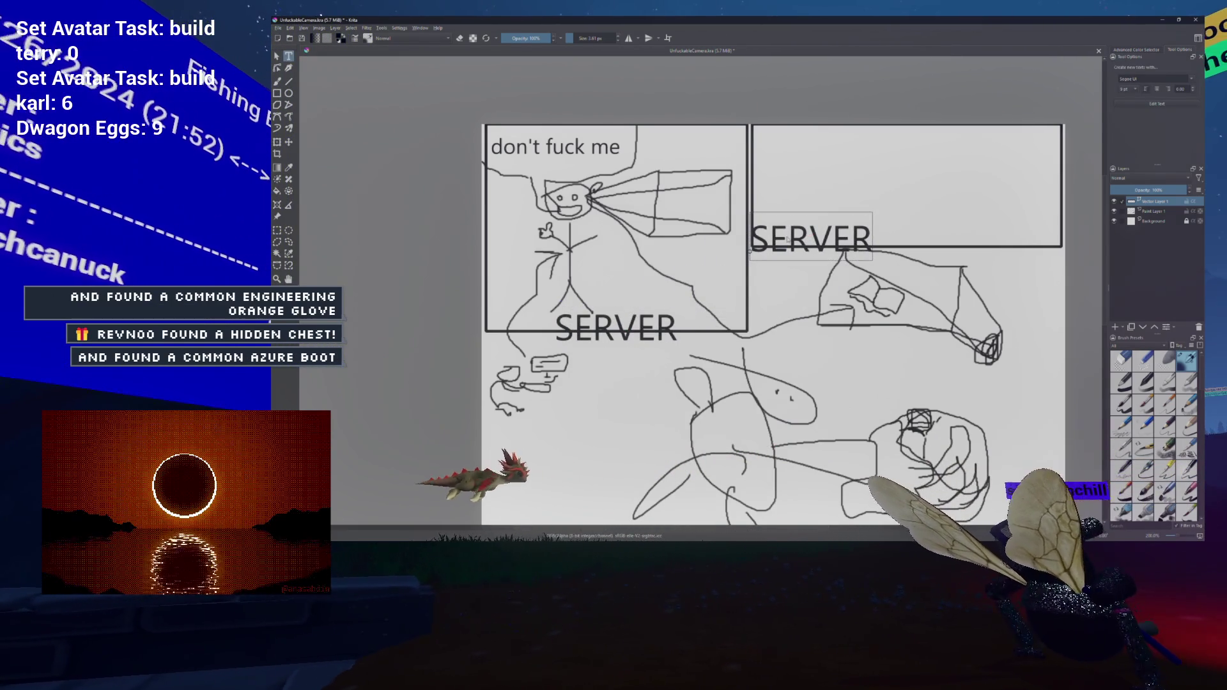
# Step: Retype the second label copy as CLIENT along the right panel
pyautogui.doubleClick(828, 225)
pyautogui.hotkey('ctrl', 'a')
pyautogui.press('BackSpace')
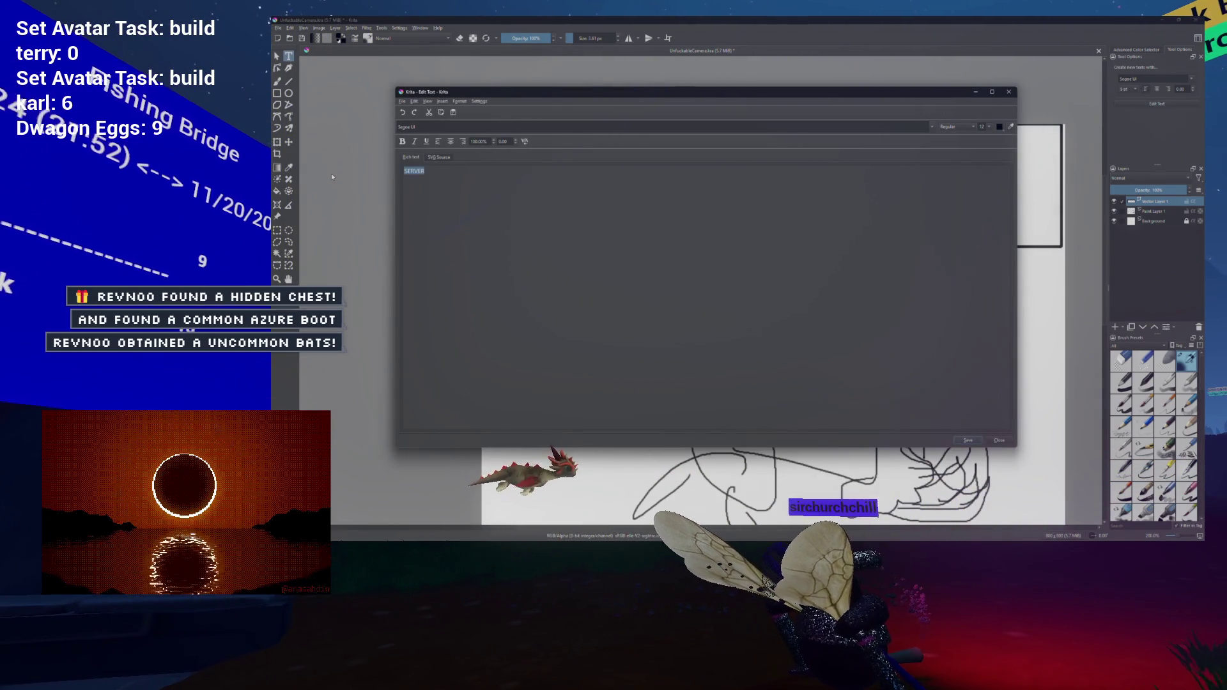
pyautogui.write('CLIENT')
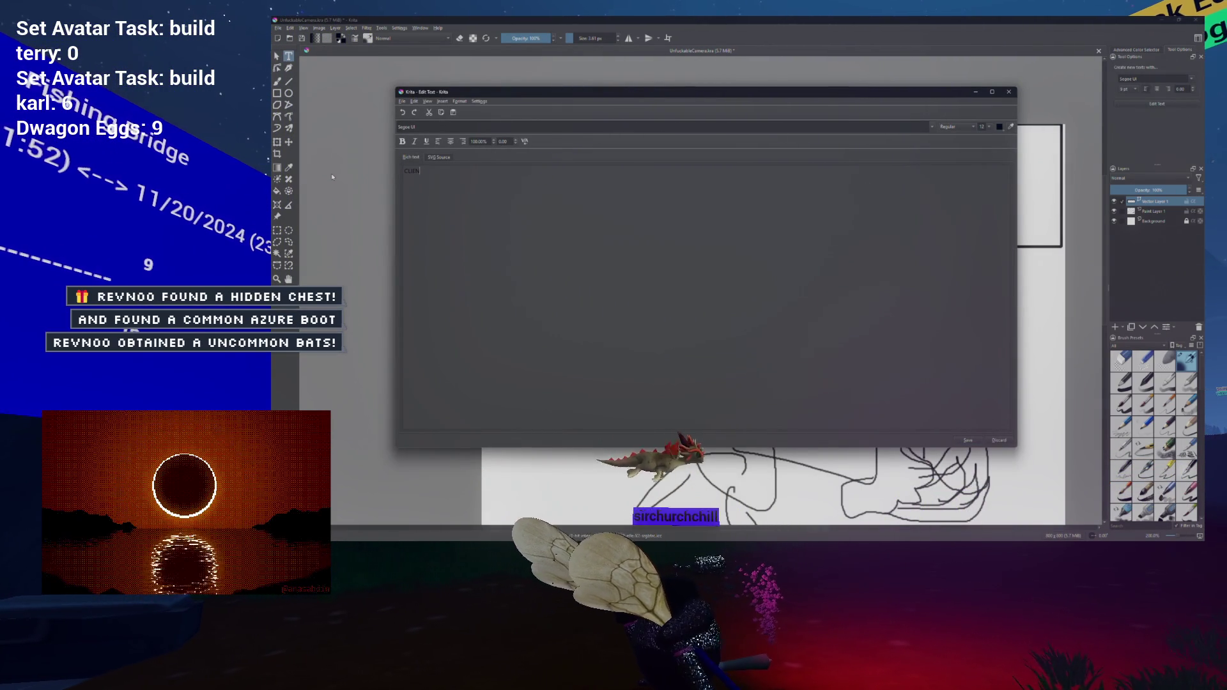
pyautogui.click(972, 439)
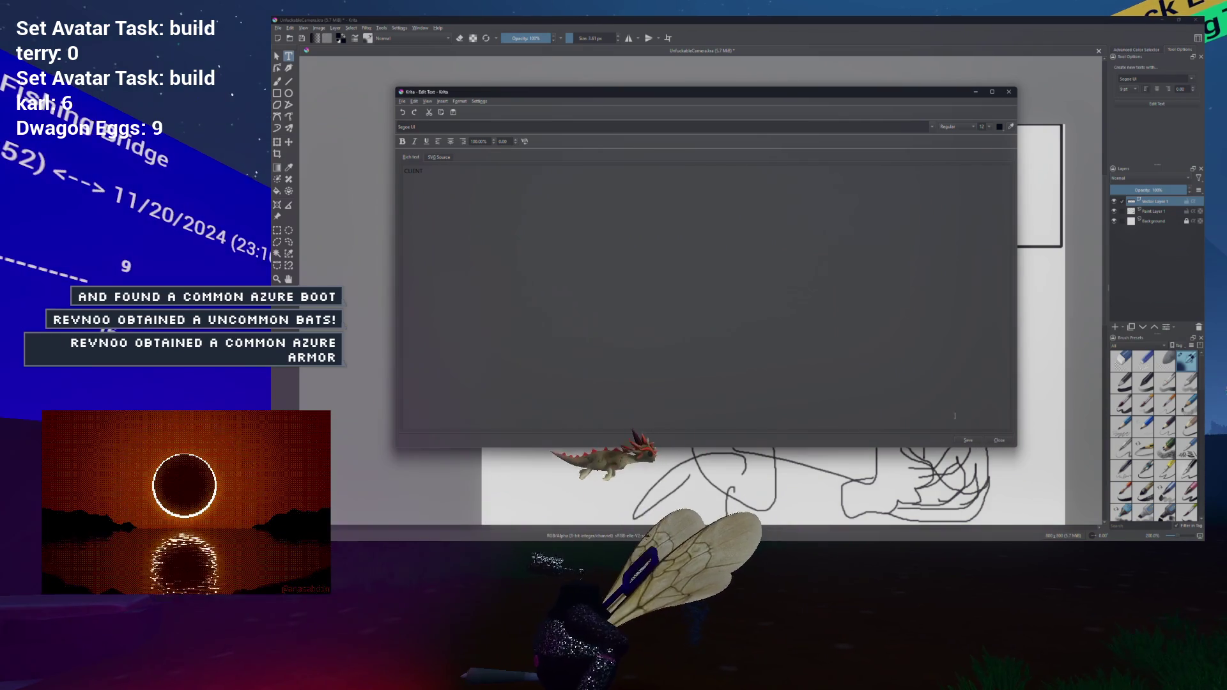
pyautogui.press('Escape')
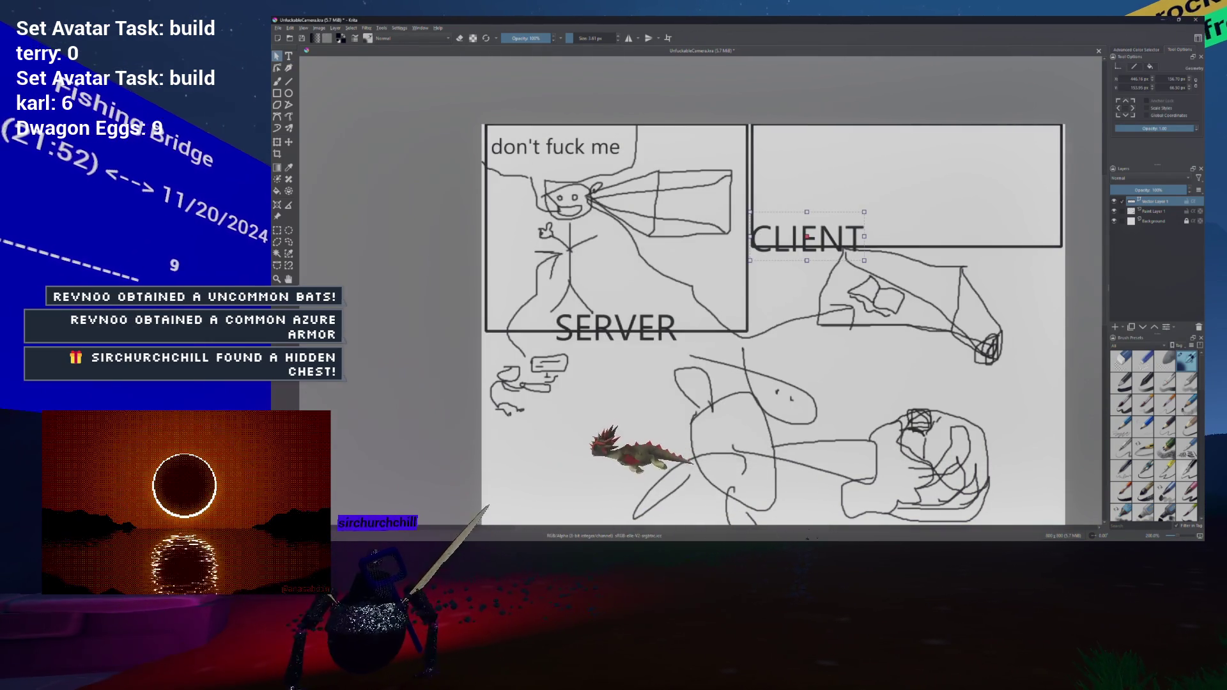
# Step: Switch to the freehand brush and select Paint Layer 1 for painting
pyautogui.press('b')
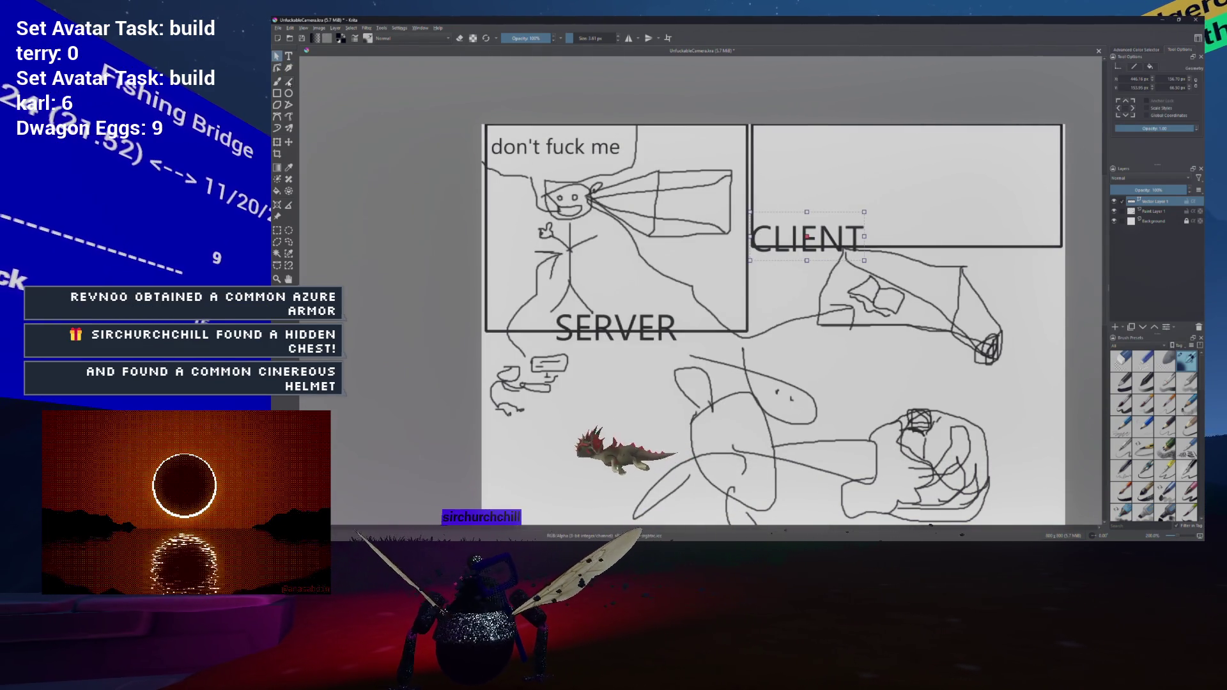
pyautogui.click(805, 151)
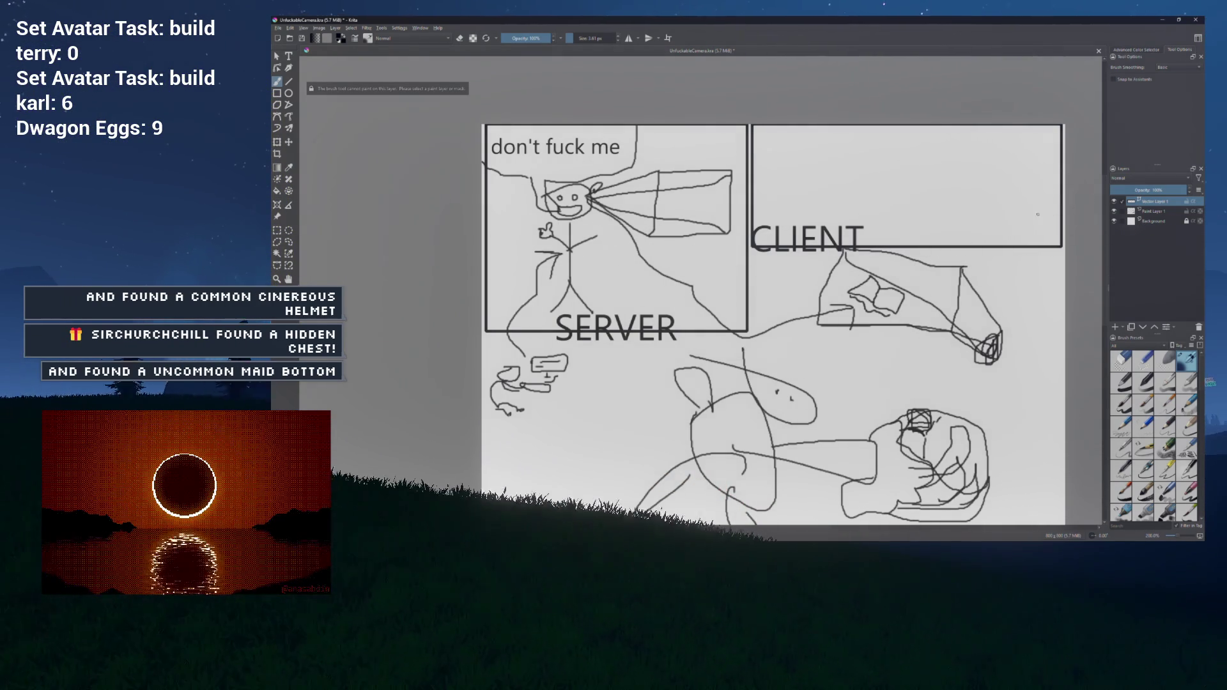
pyautogui.click(1154, 221)
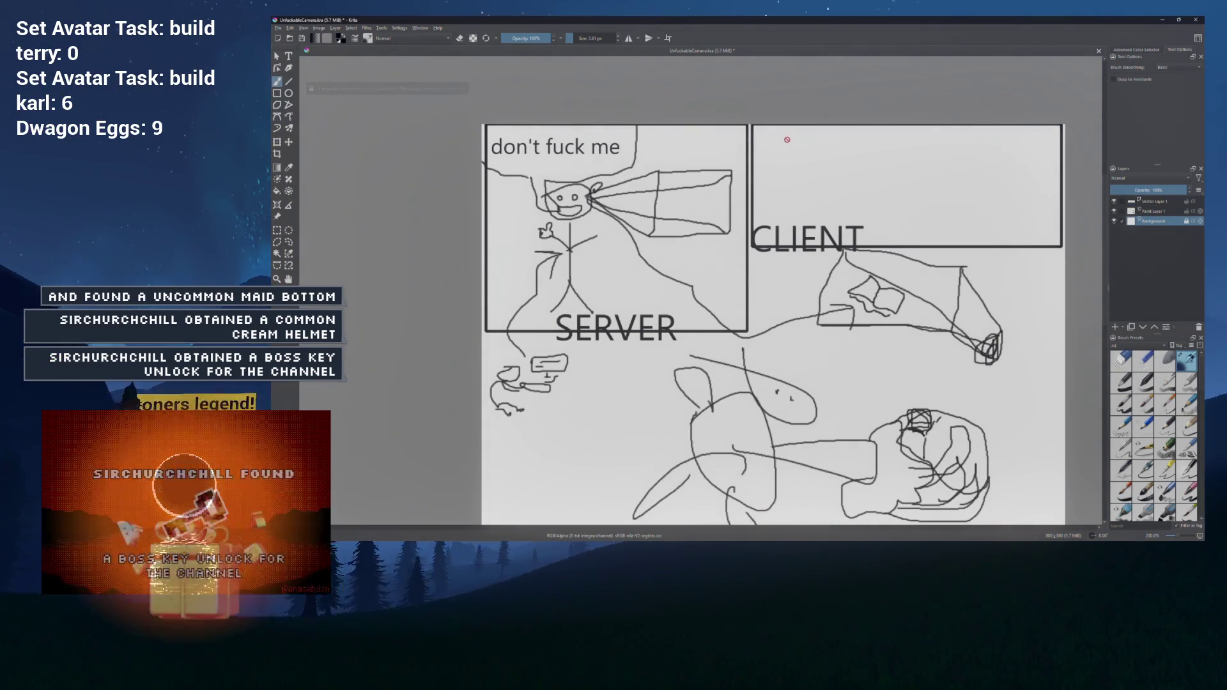
pyautogui.click(1150, 212)
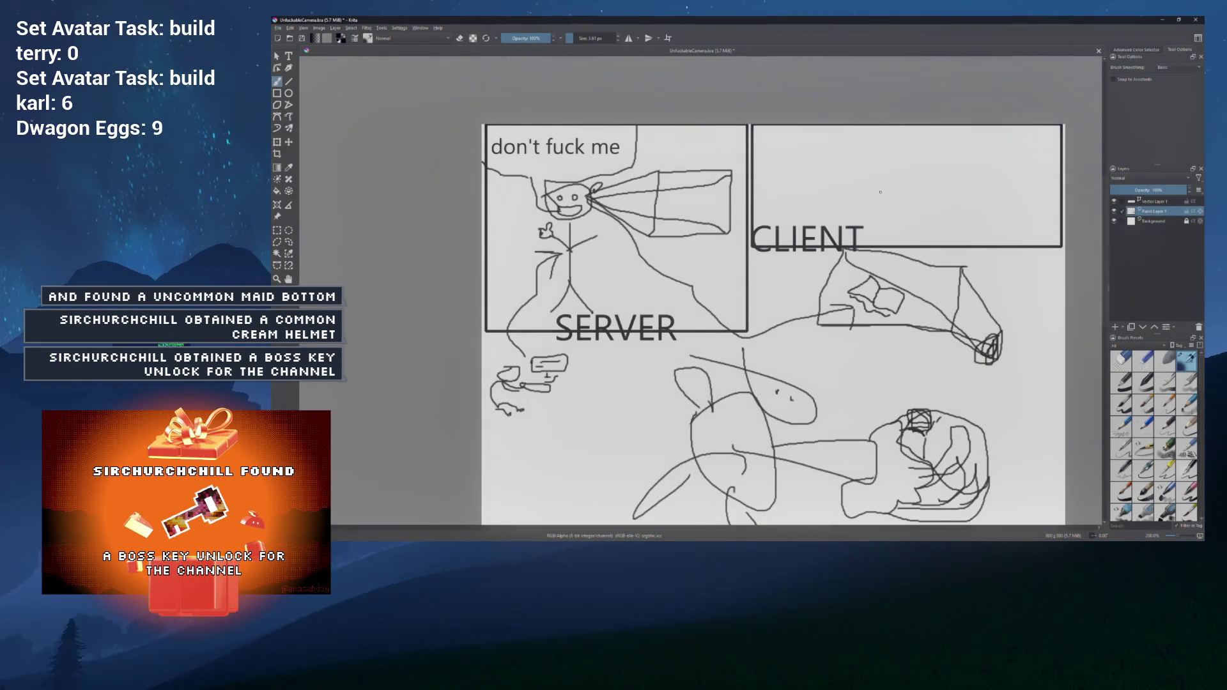
# Step: Draw the stick figure's small circle head in the top-left of the CLIENT panel
pyautogui.moveTo(795, 139)
pyautogui.mouseDown()
pyautogui.moveTo(787, 151)
pyautogui.moveTo(776, 137)
pyautogui.moveTo(785, 179)
pyautogui.moveTo(765, 202)
pyautogui.moveTo(801, 198)
pyautogui.mouseUp()
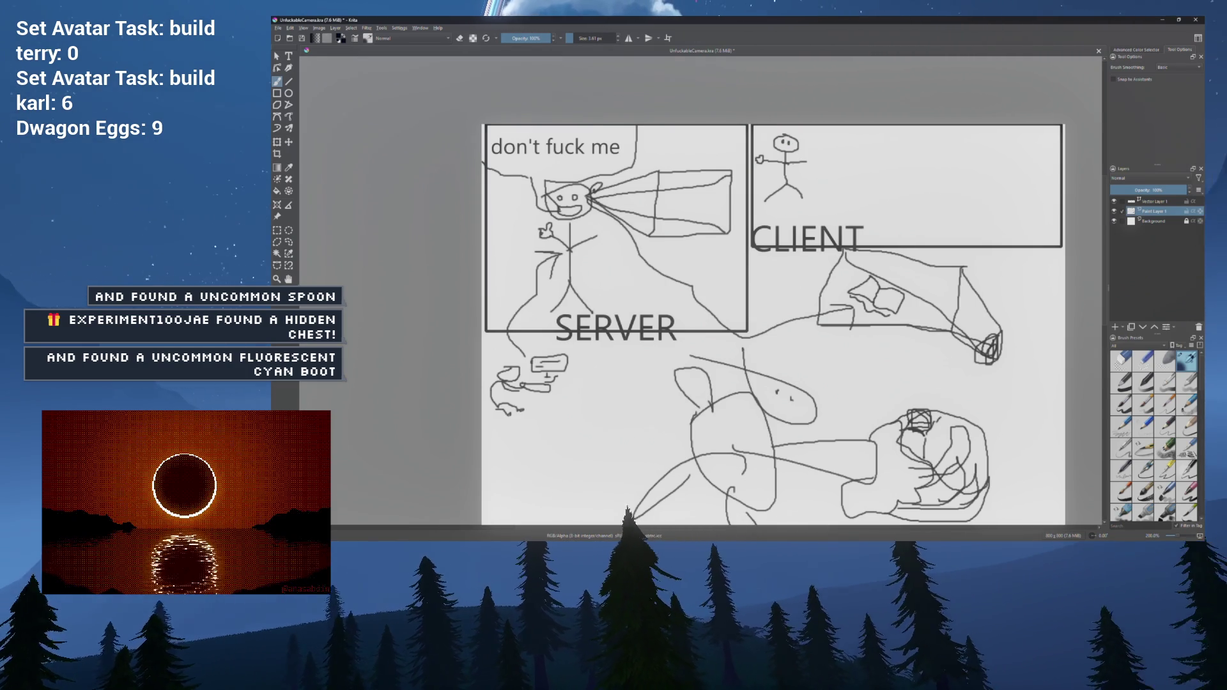
pyautogui.scroll(3, 772, 165)
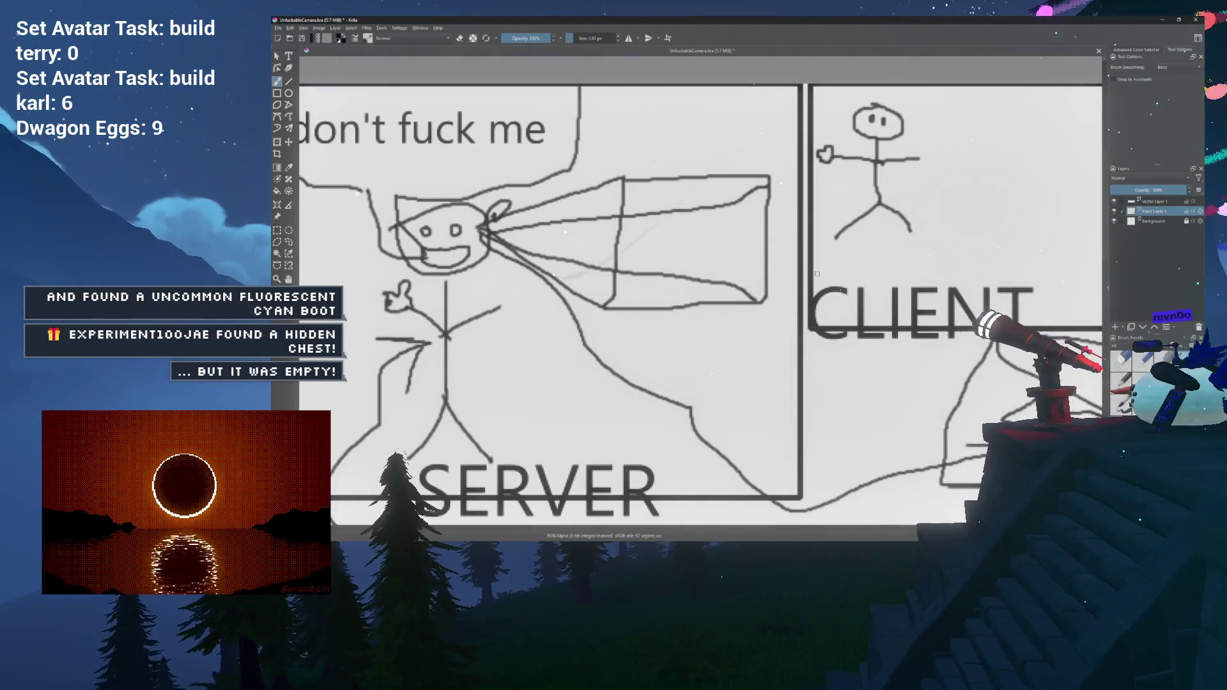
# Step: Pan and zoom across the canvas to review the left and right sides of the sketch
pyautogui.scroll(-2, 814, 256)
pyautogui.moveTo(814, 256); pyautogui.dragTo(836, 243)
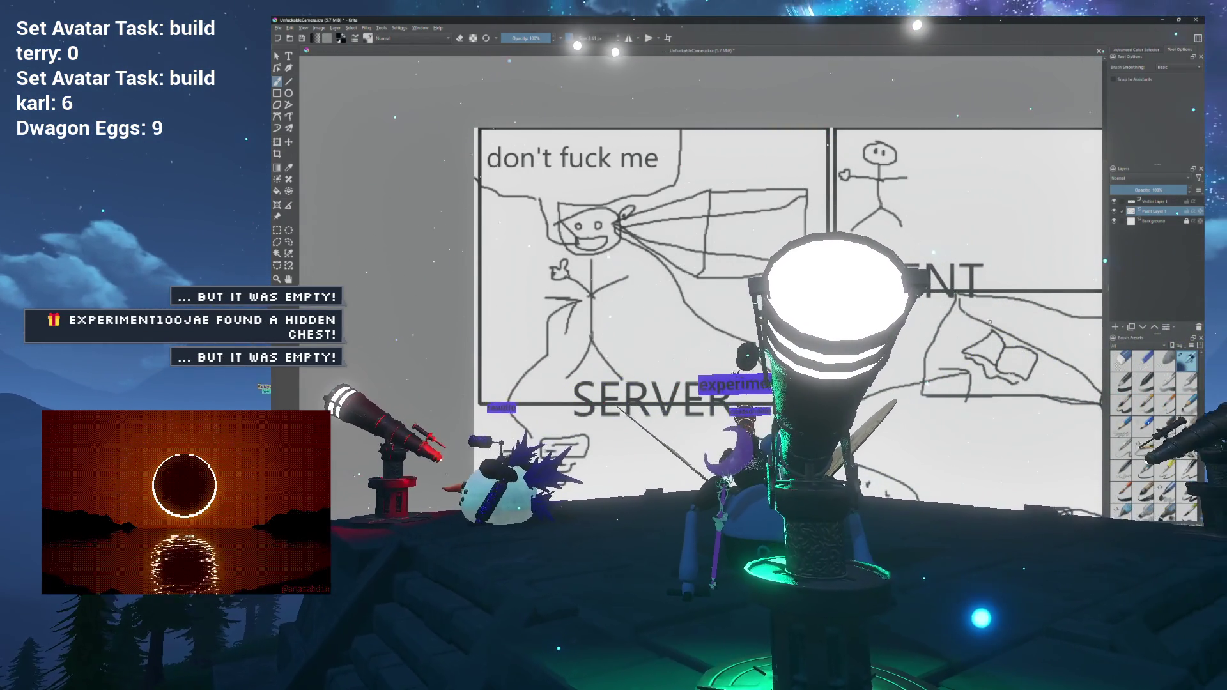
pyautogui.moveTo(837, 243); pyautogui.dragTo(764, 232)
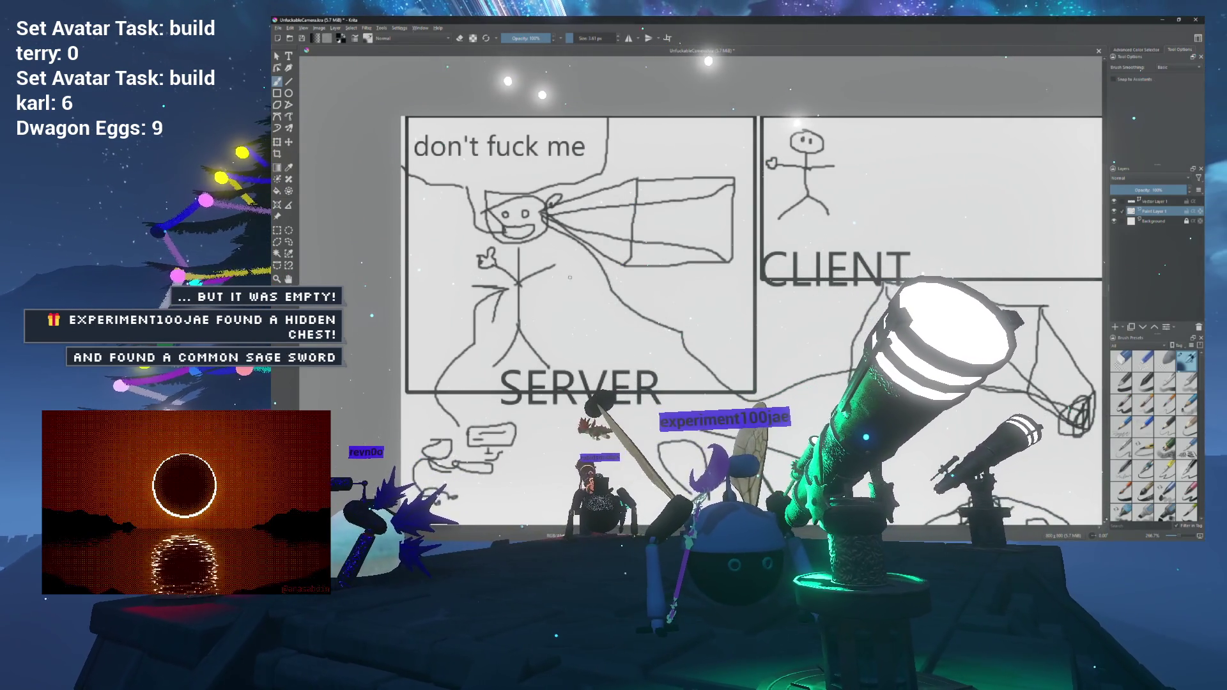
pyautogui.scroll(3, 569, 277)
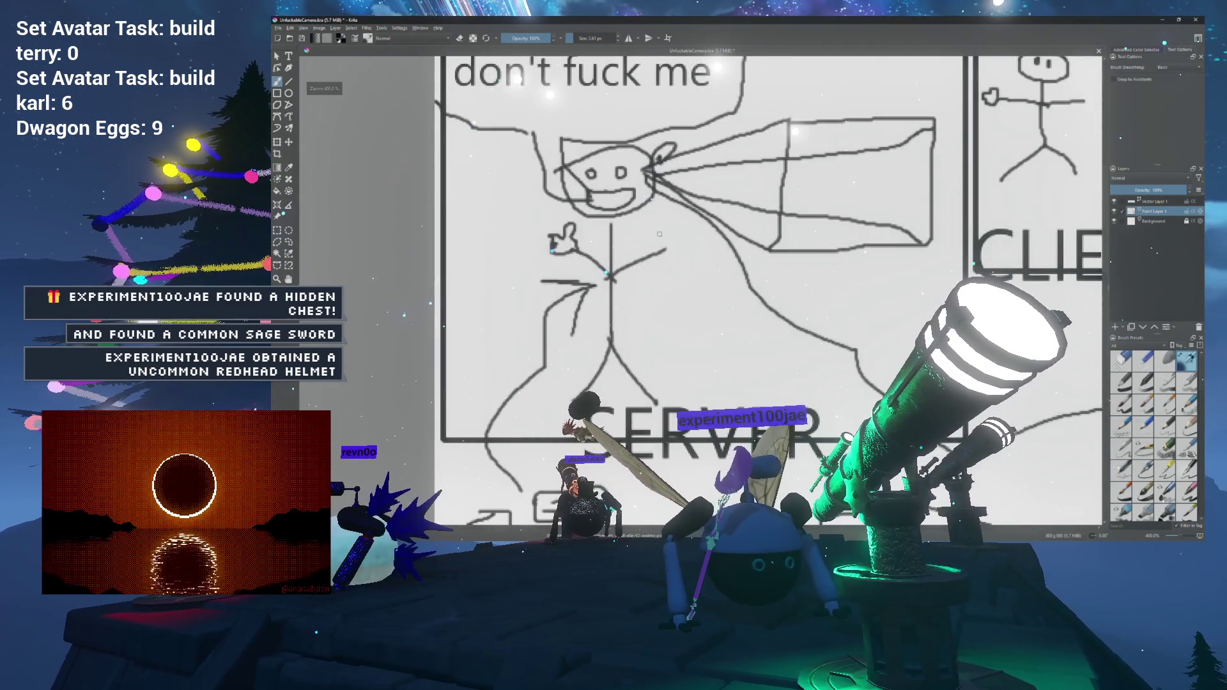
pyautogui.scroll(1, 678, 244)
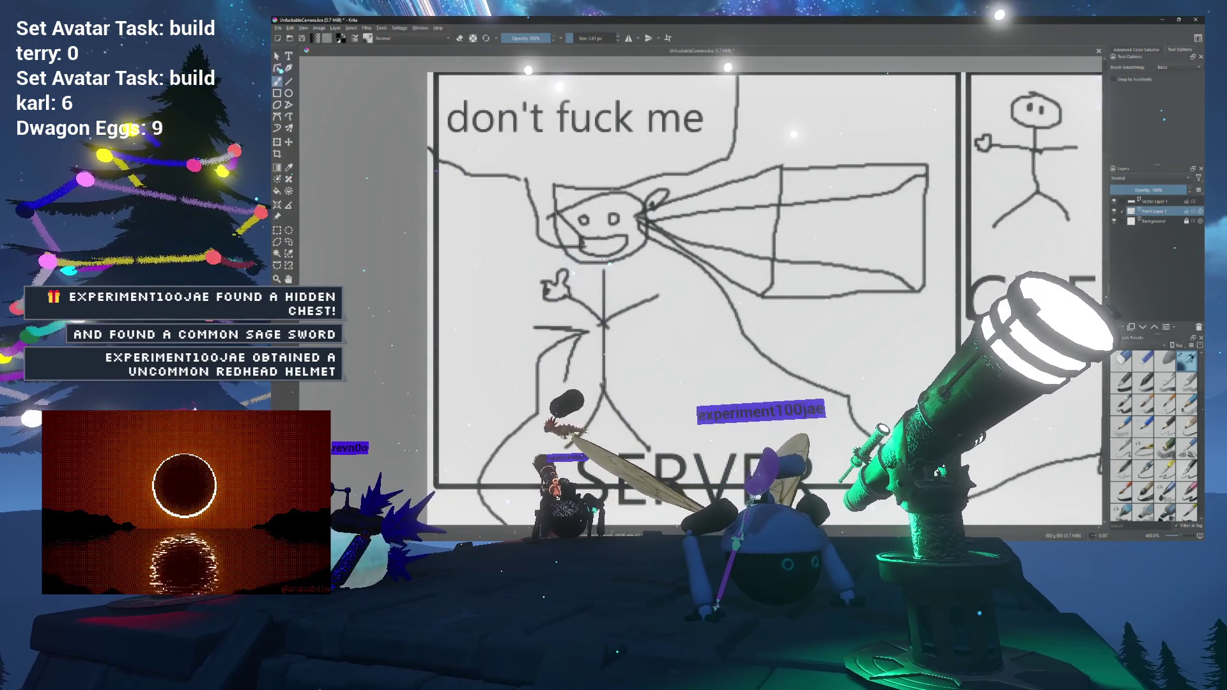
pyautogui.hscroll(10, 658, 263)
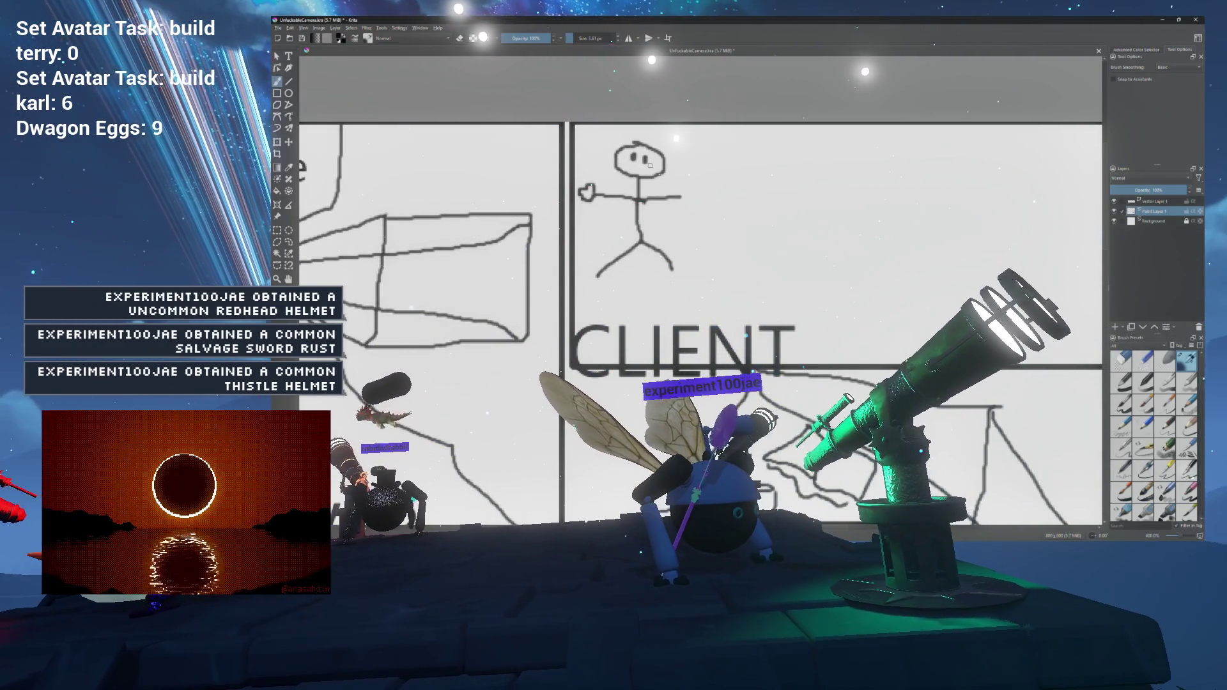
pyautogui.hscroll(-8, 617, 211)
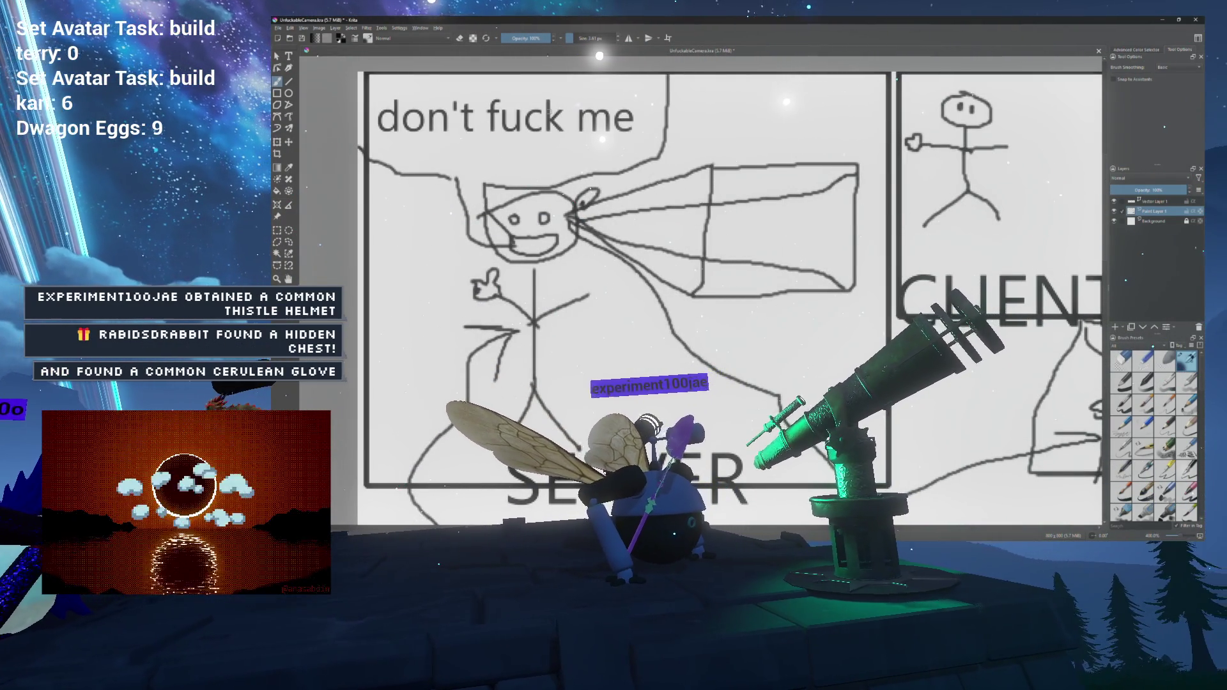
# Step: Frame the CLIENT and SERVER panels in view, then switch to the Rectangle tool (R)
pyautogui.moveTo(716, 142)
pyautogui.mouseDown()
pyautogui.moveTo(594, 158)
pyautogui.moveTo(702, 140)
pyautogui.mouseUp()
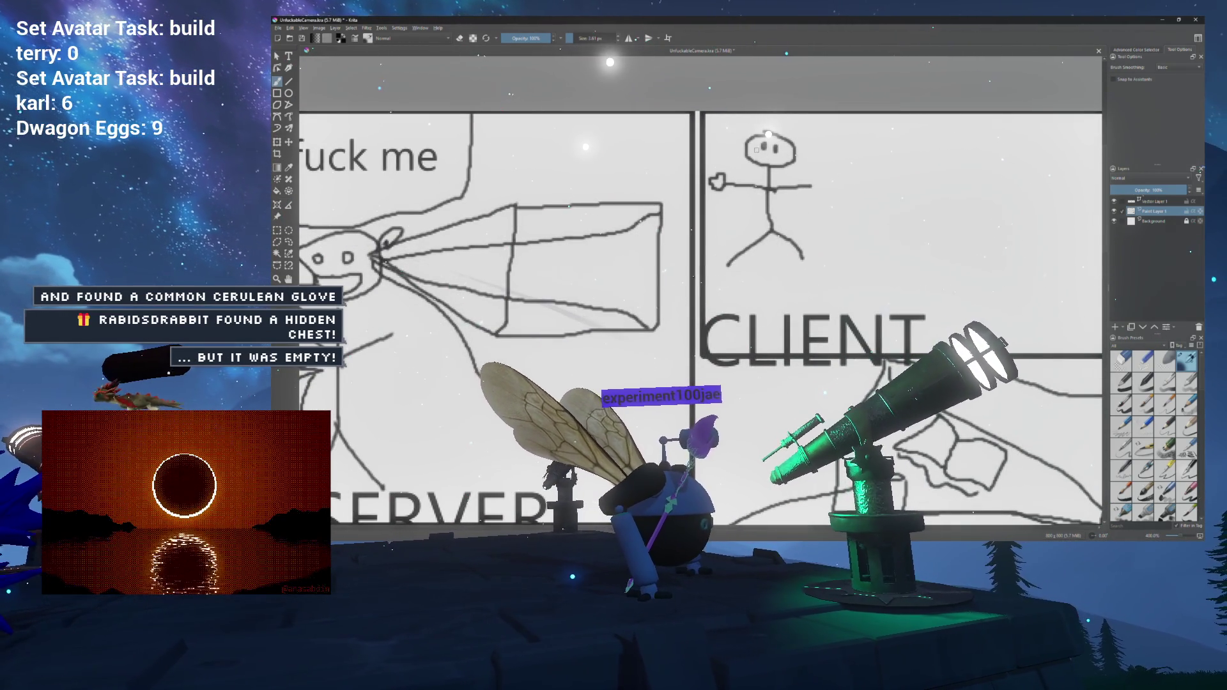
pyautogui.hscroll(3, 770, 136)
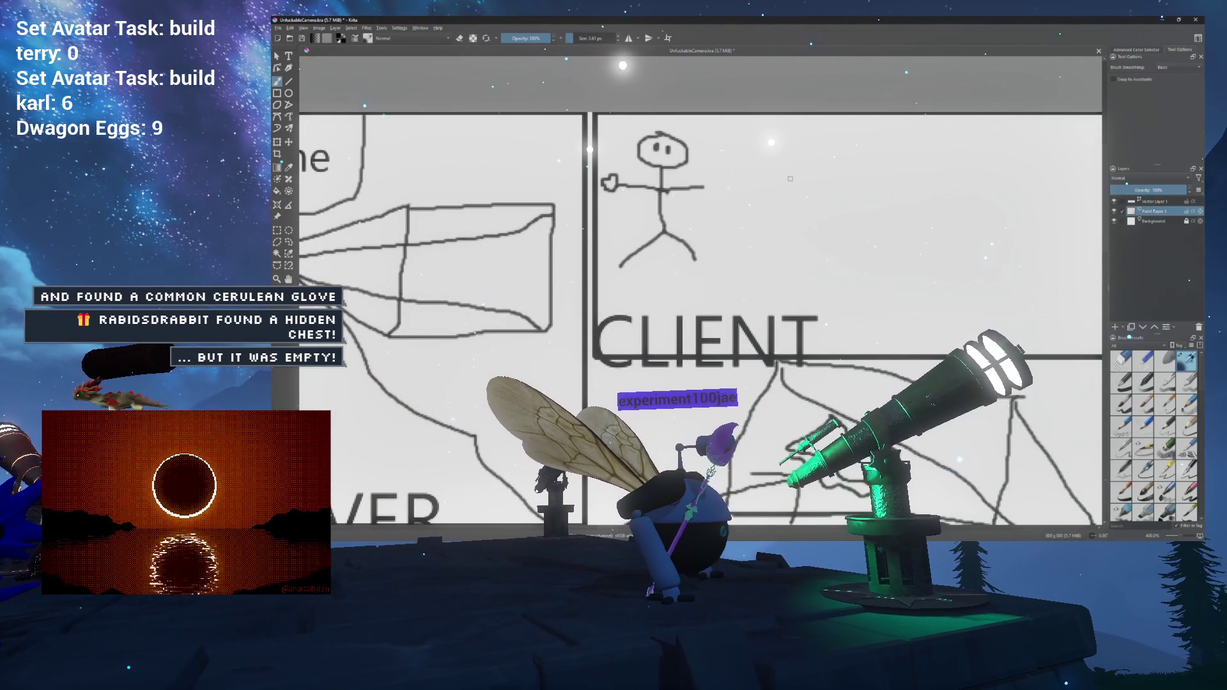
pyautogui.moveTo(835, 200); pyautogui.dragTo(744, 205)
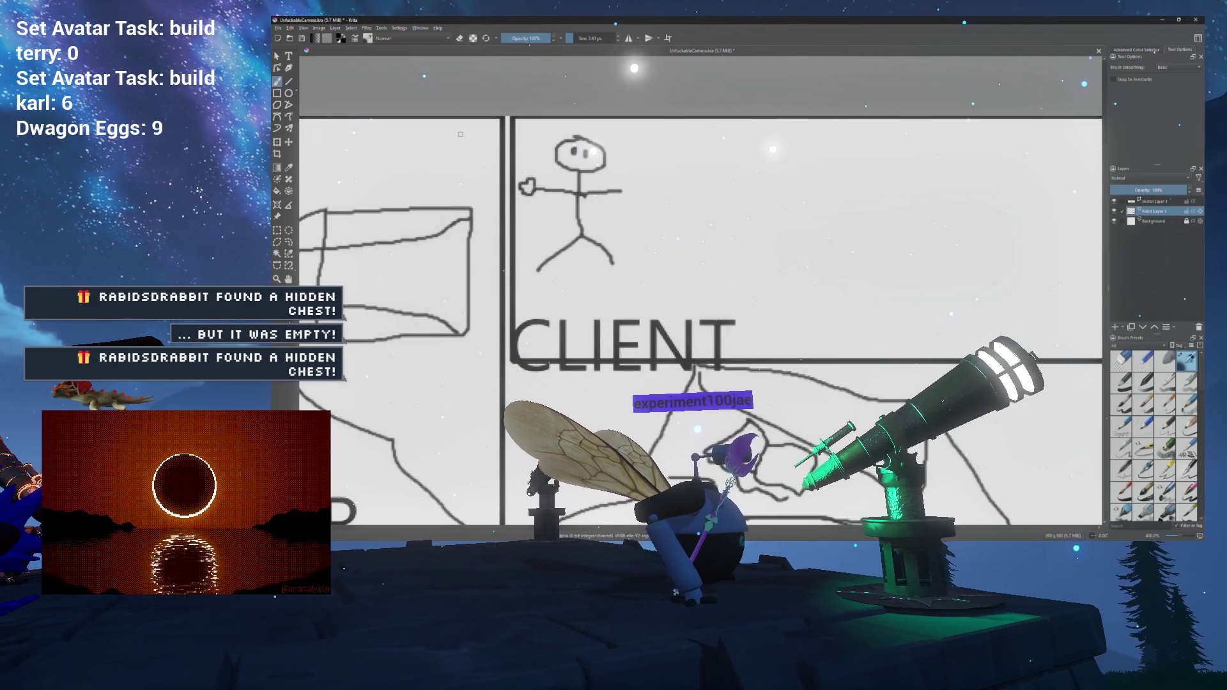
pyautogui.moveTo(647, 219); pyautogui.dragTo(863, 219)
pyautogui.scroll(-2, 776, 219)
pyautogui.moveTo(880, 354)
pyautogui.mouseDown()
pyautogui.moveTo(790, 220)
pyautogui.moveTo(613, 228)
pyautogui.mouseUp()
pyautogui.scroll(2, 700, 214)
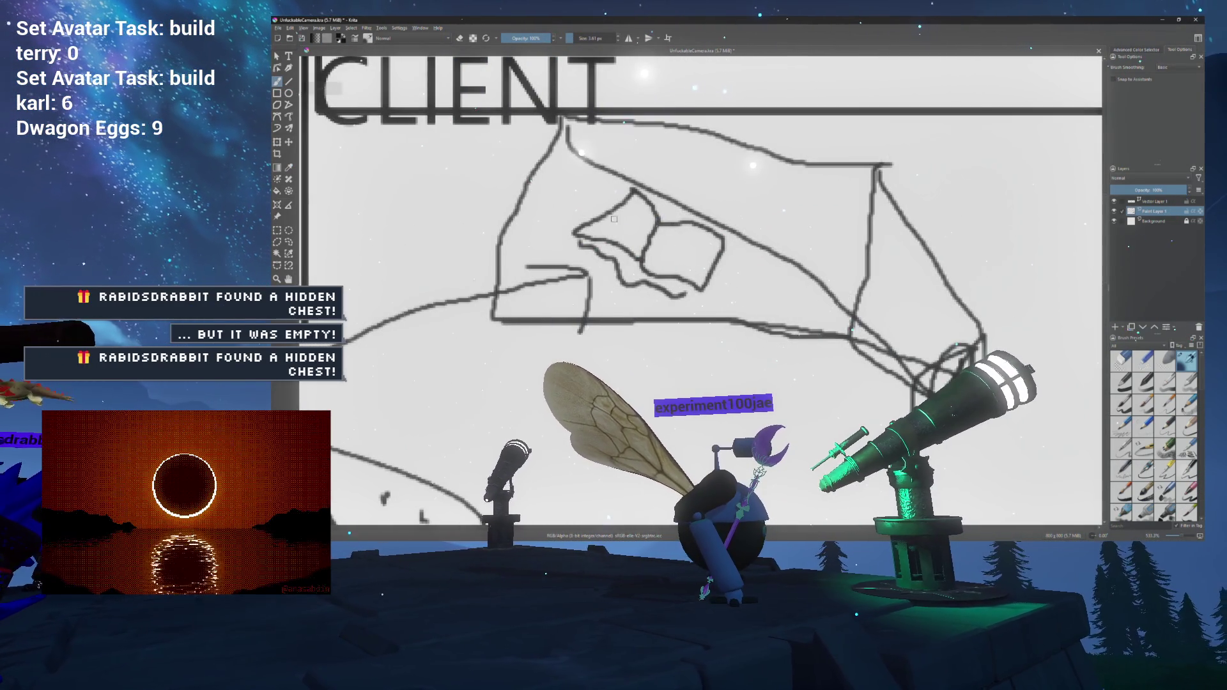
pyautogui.scroll(-3, 614, 211)
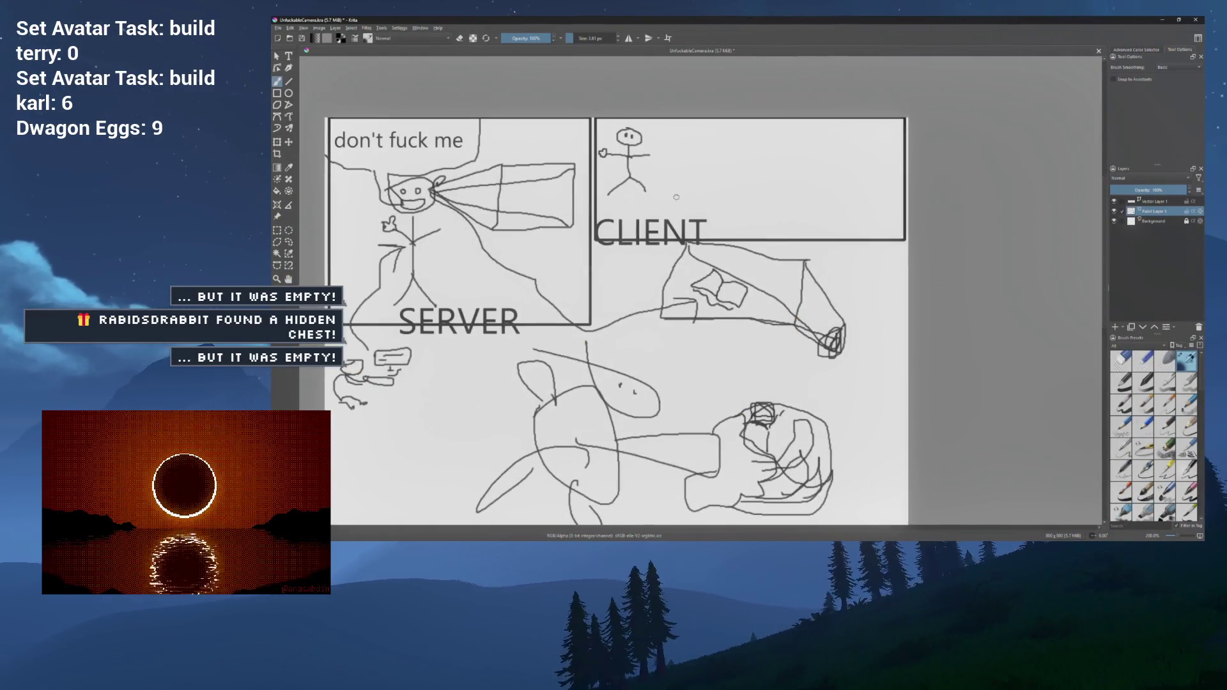
pyautogui.scroll(2, 644, 205)
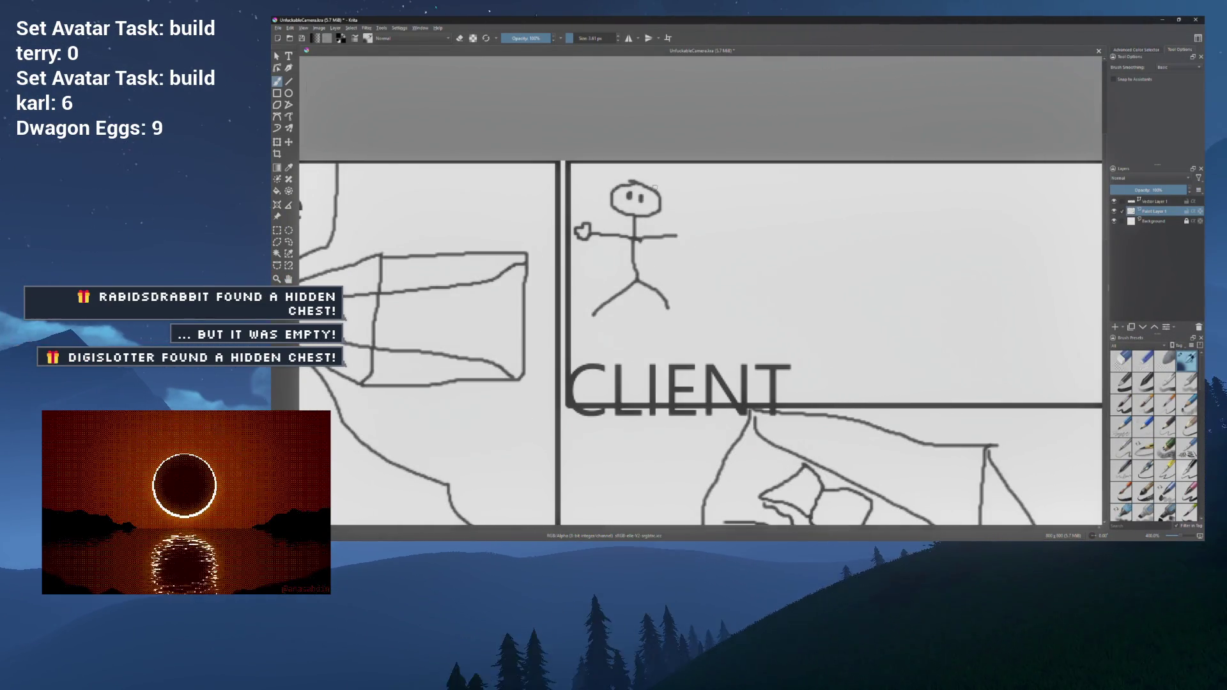
pyautogui.scroll(-2, 528, 186)
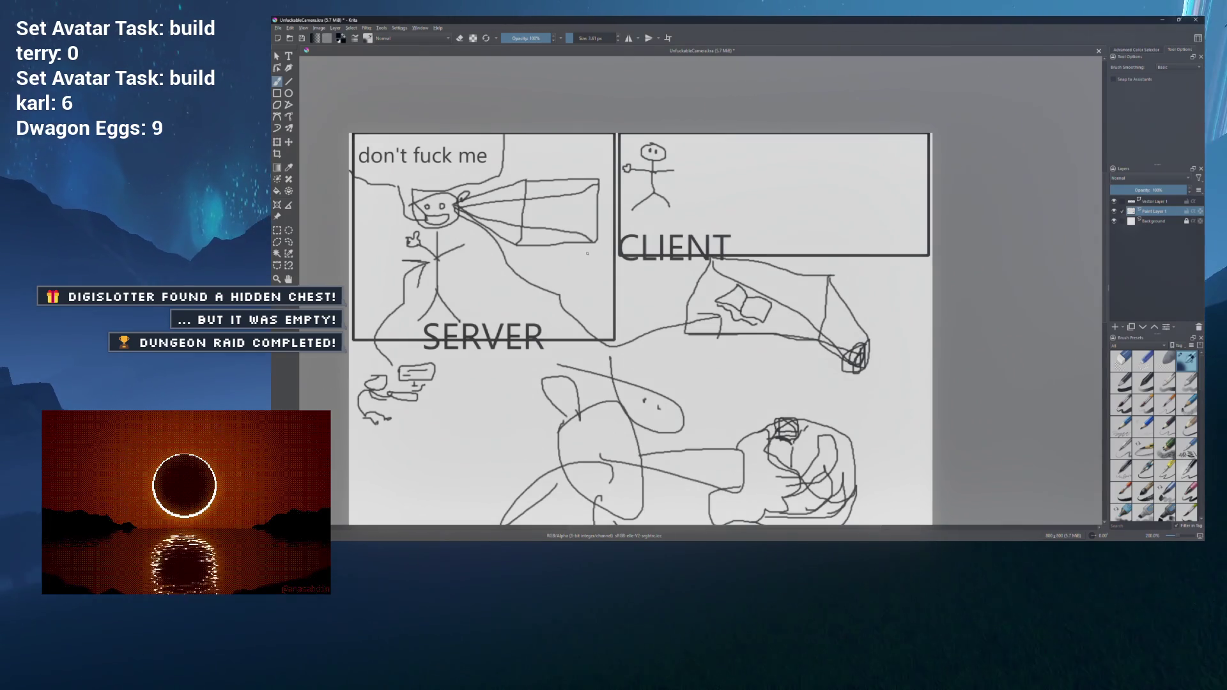
pyautogui.scroll(-1, 511, 345)
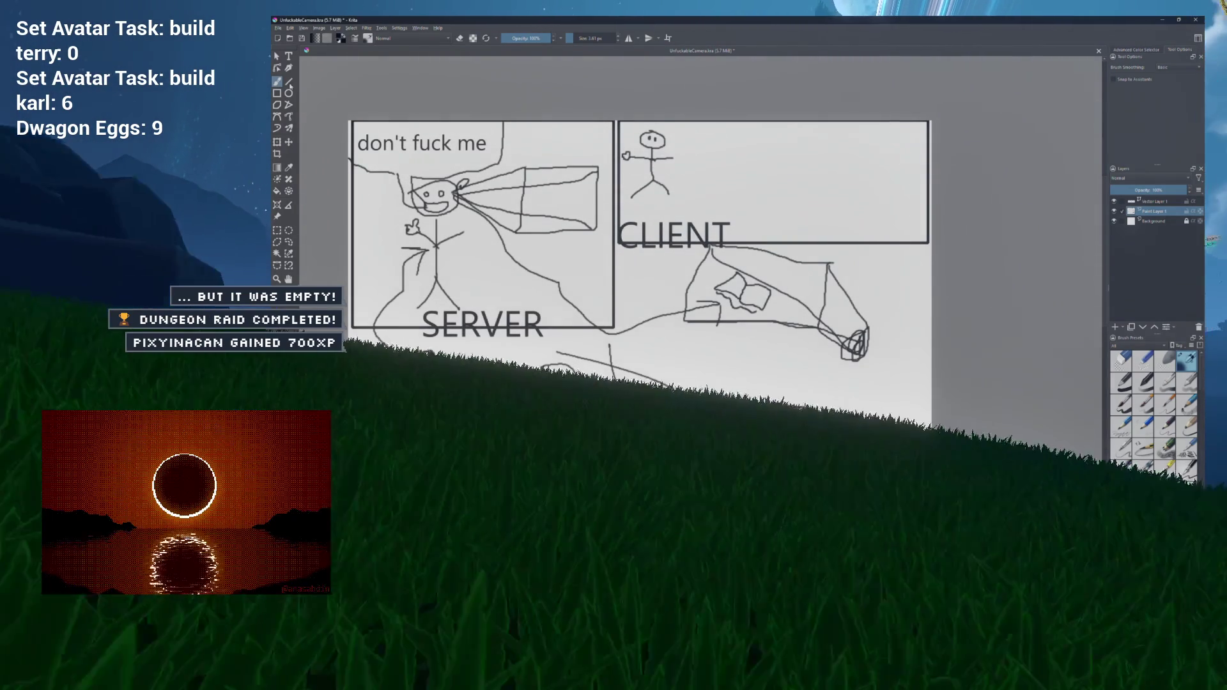
pyautogui.press('r')
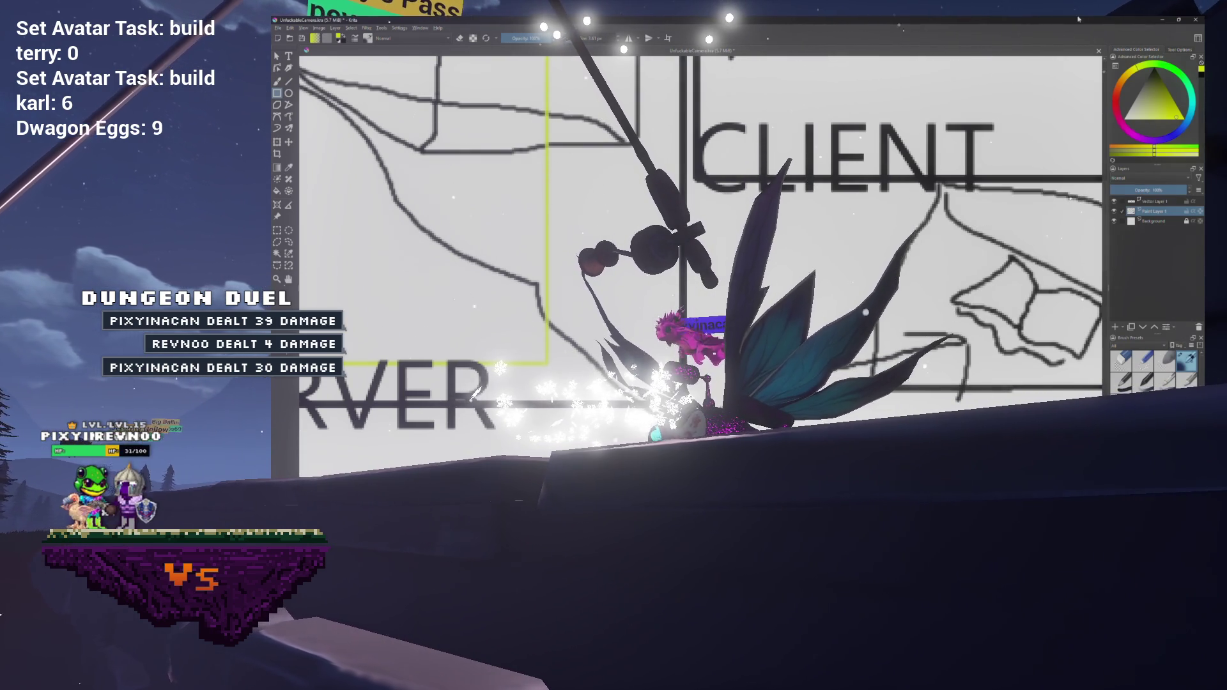
# Step: Minimize Krita and bring up the GhostHunter blueprint's viewport in Unreal Engine
pyautogui.click(1165, 21)
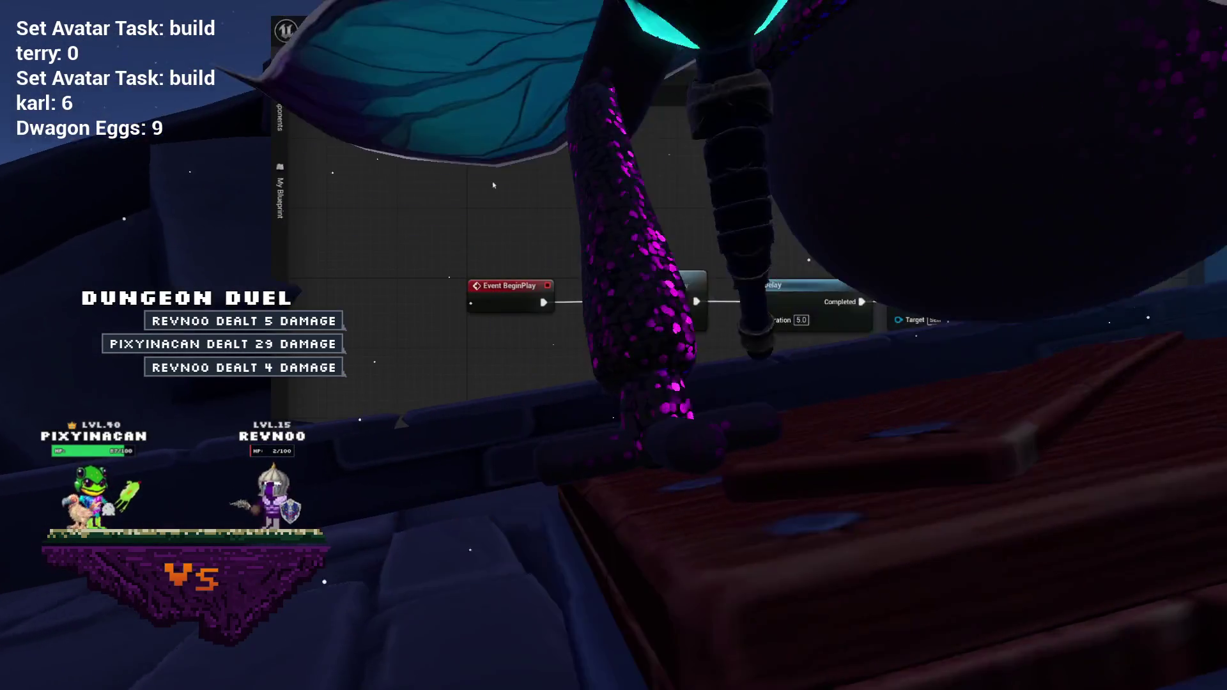
pyautogui.click(577, 37)
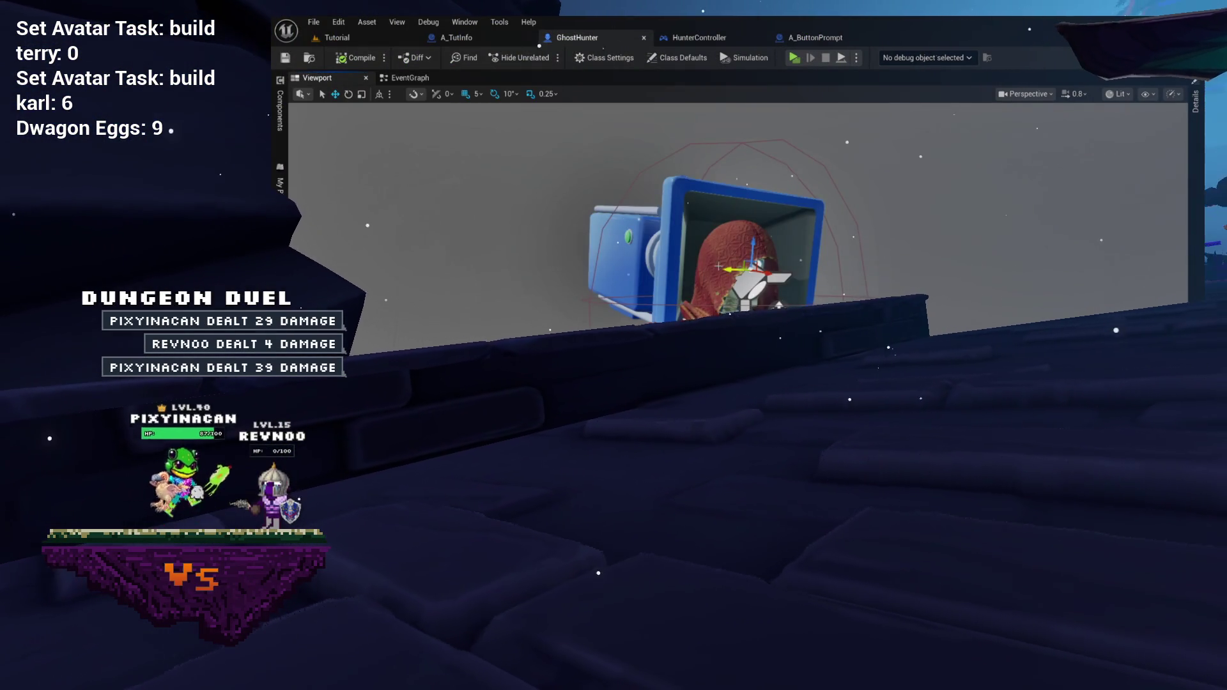
# Step: Zoom the viewport camera in and out on the hooded GhostHunter character
pyautogui.scroll(5, 734, 211)
pyautogui.scroll(-5, 724, 265)
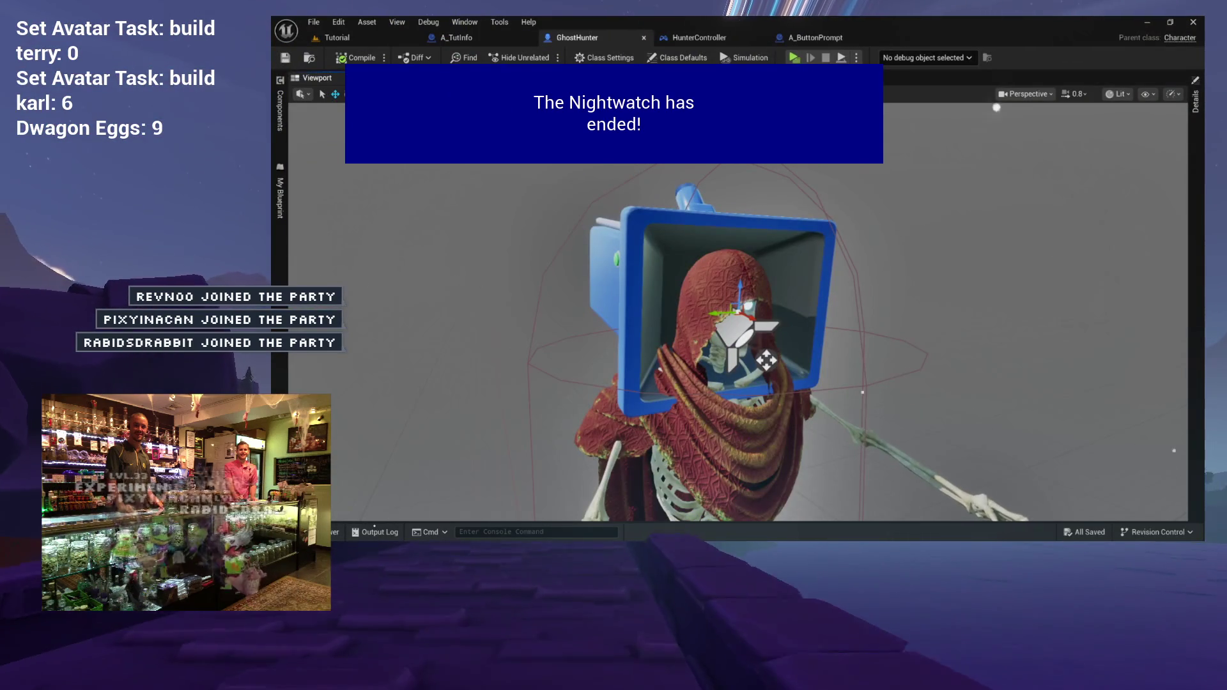
# Step: Look over the GhostHunter event graph around Event Possessed and its functions list
pyautogui.click(460, 77)
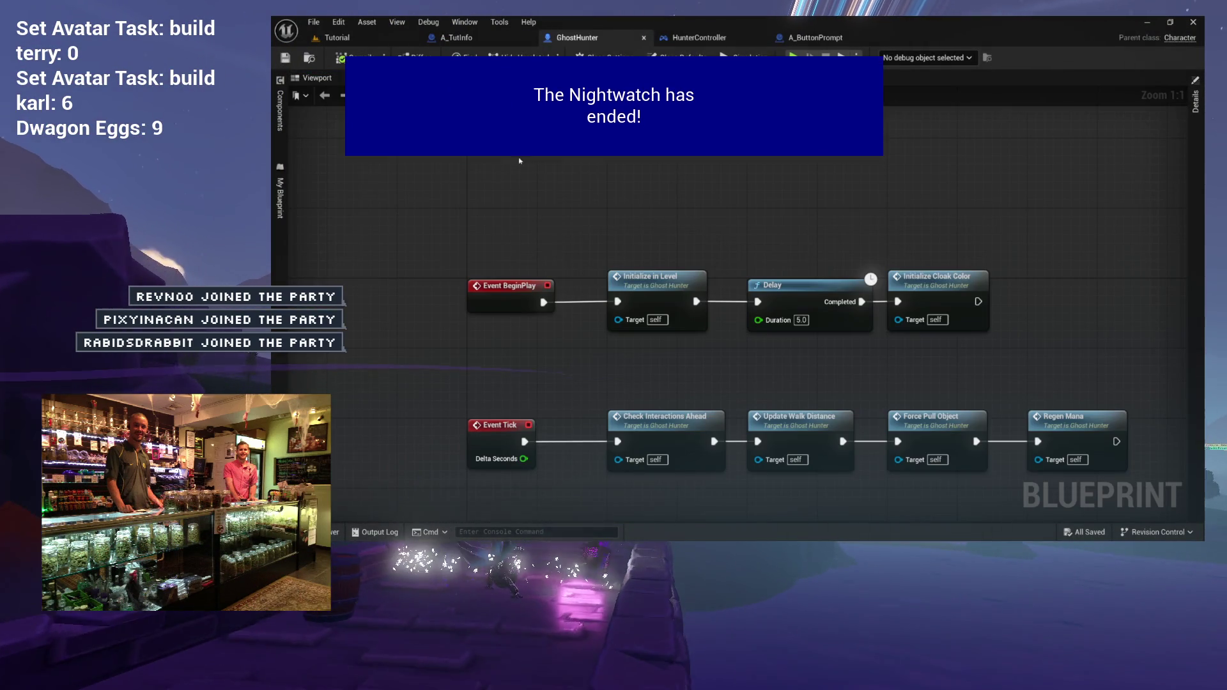
pyautogui.moveTo(591, 202); pyautogui.dragTo(504, 137)
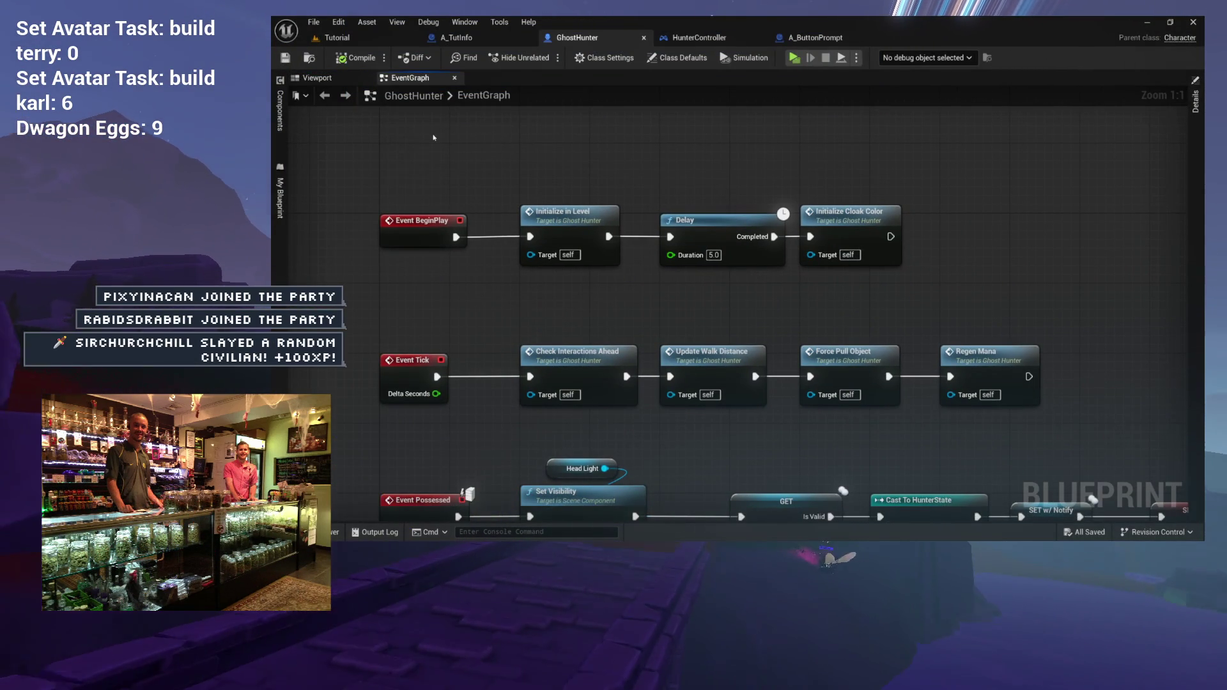
pyautogui.click(319, 77)
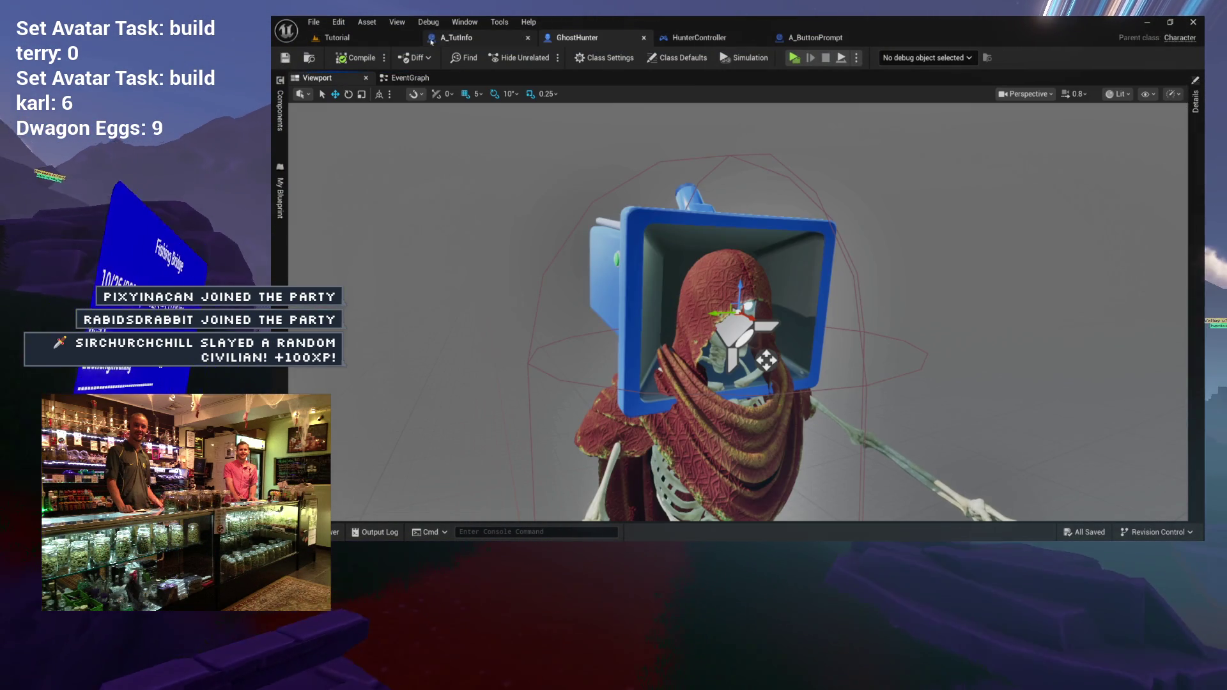
pyautogui.click(280, 238)
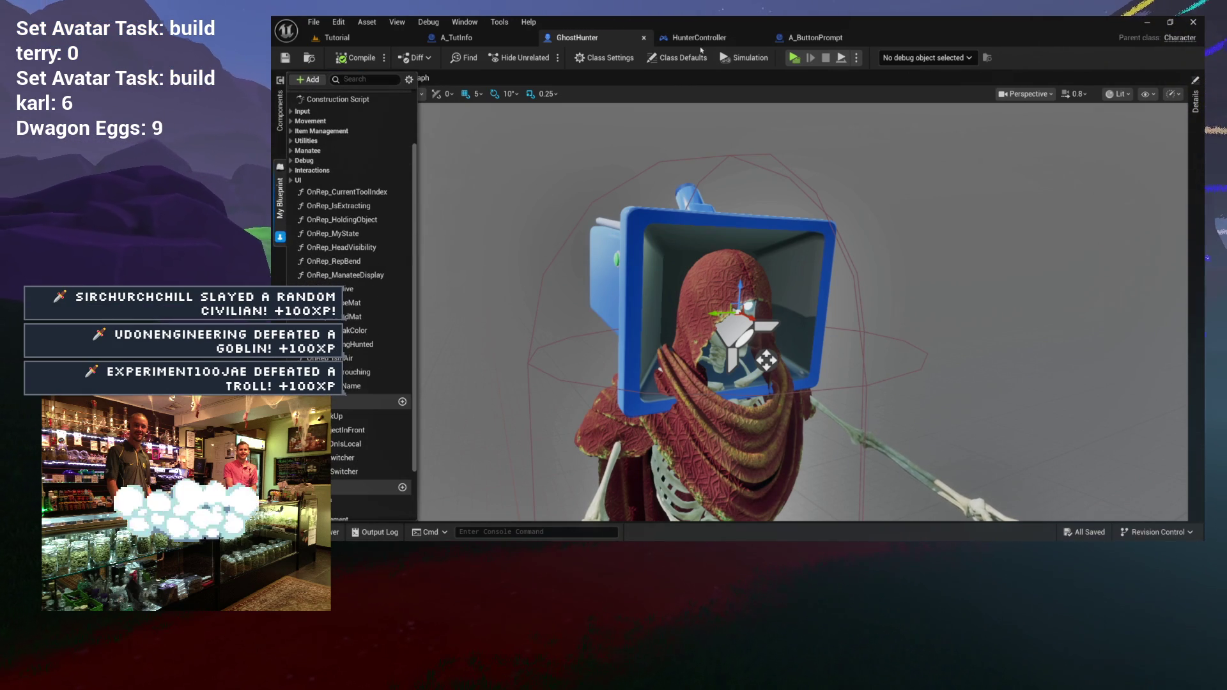
# Step: In HunterController, open the GoToSpot function graph and start renaming GoToSpot
pyautogui.click(724, 42)
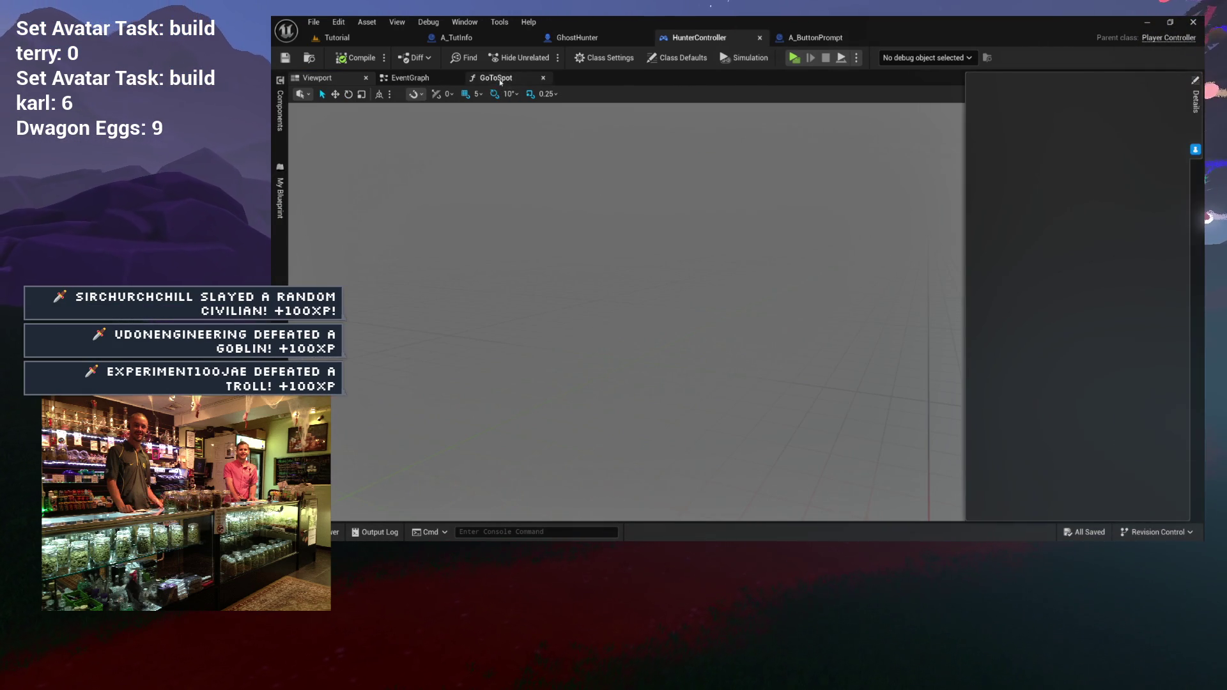
pyautogui.click(498, 78)
pyautogui.click(566, 211)
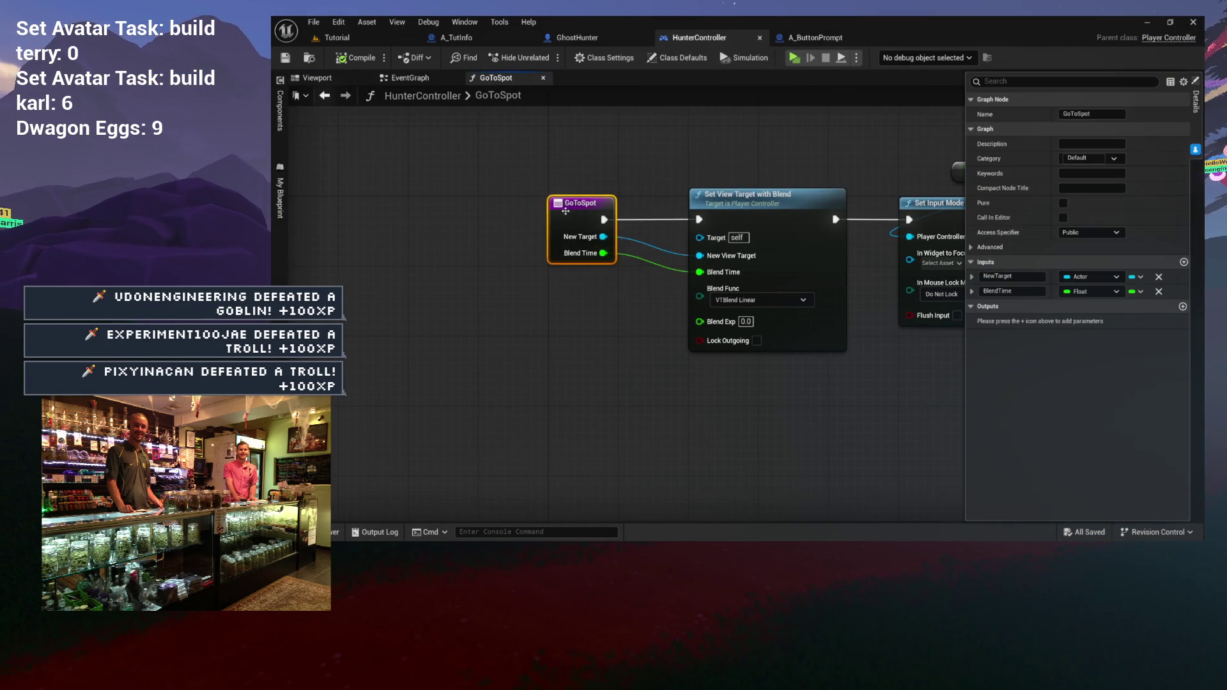
pyautogui.click(279, 240)
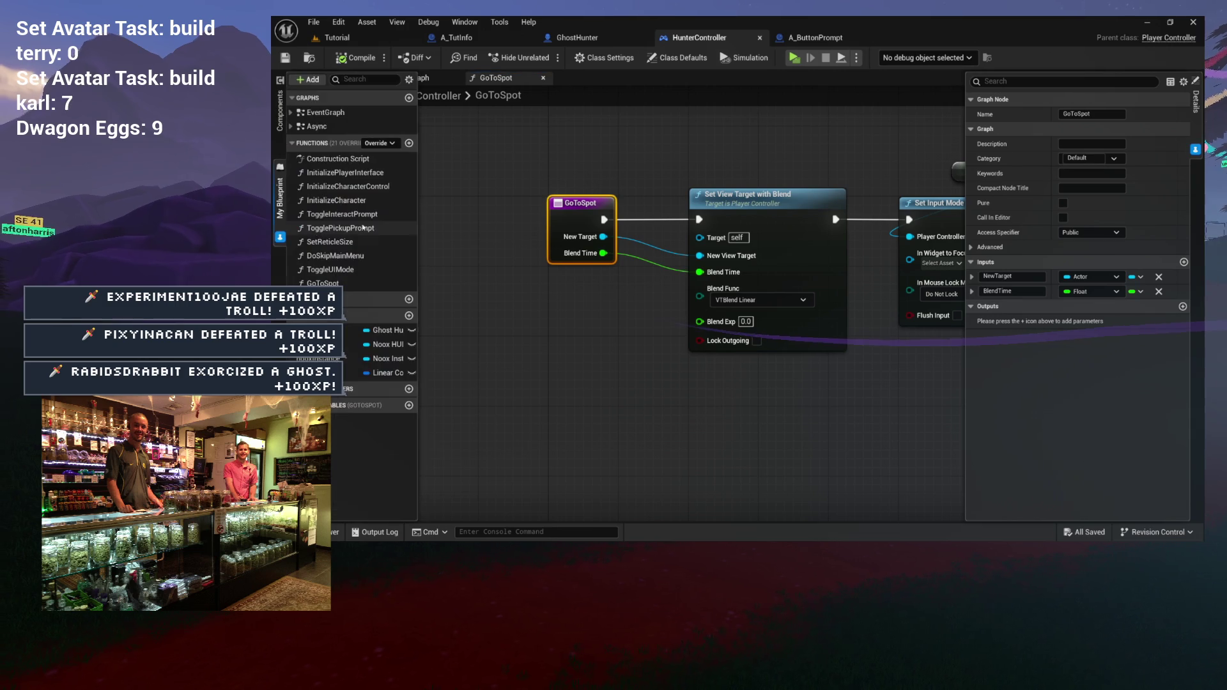
pyautogui.click(326, 284)
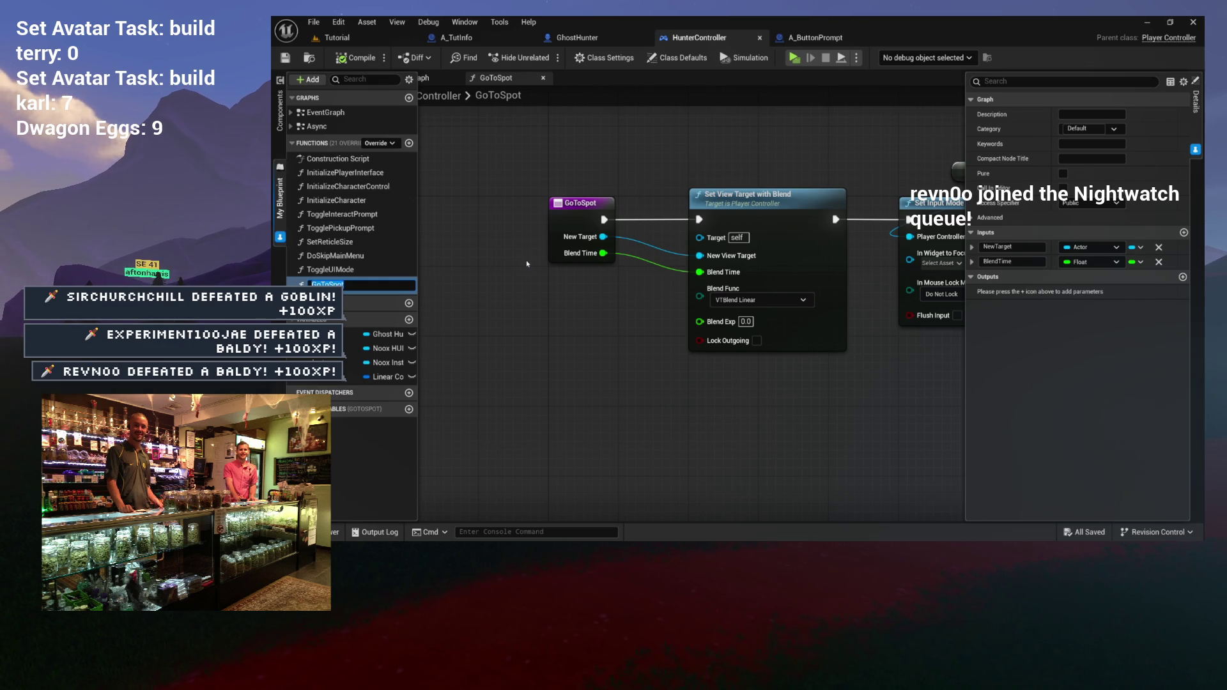
# Step: Rename the GoToSpot function to HighlightObject
pyautogui.write('Highlight')
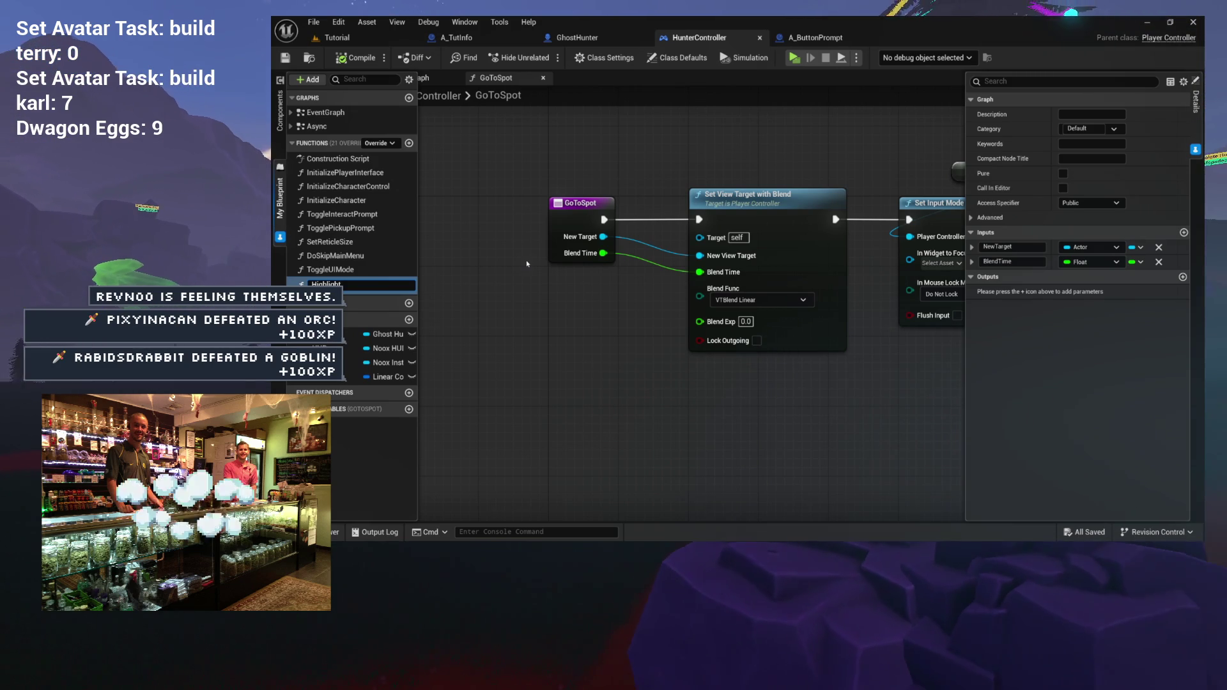
pyautogui.write('Object')
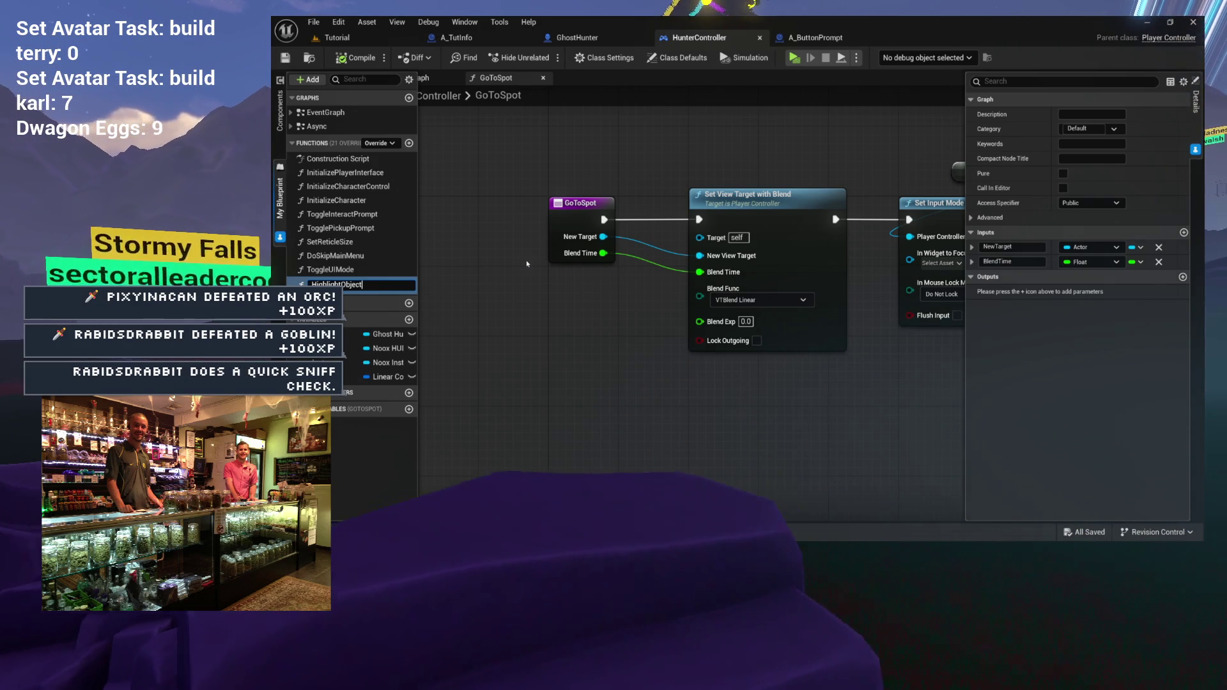
pyautogui.press('Return')
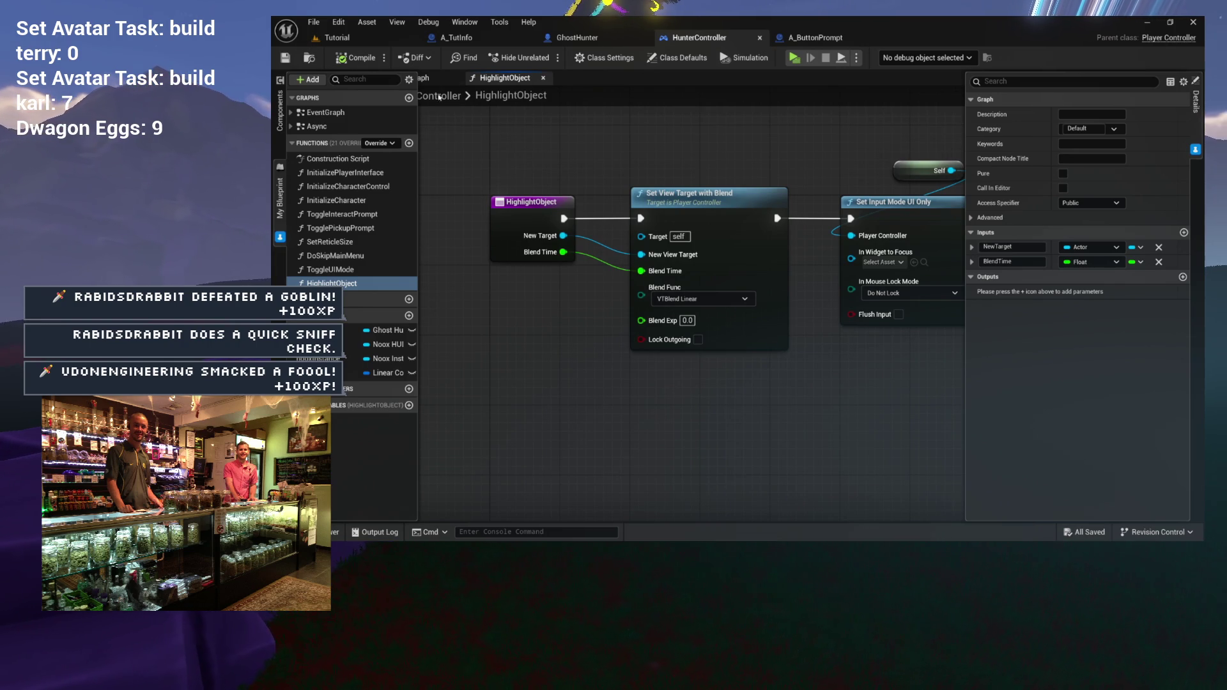
# Step: Check the HighlightObject entry node and the Set Input Mode UI Only node in the graph
pyautogui.moveTo(649, 140); pyautogui.dragTo(660, 143)
pyautogui.click(585, 217)
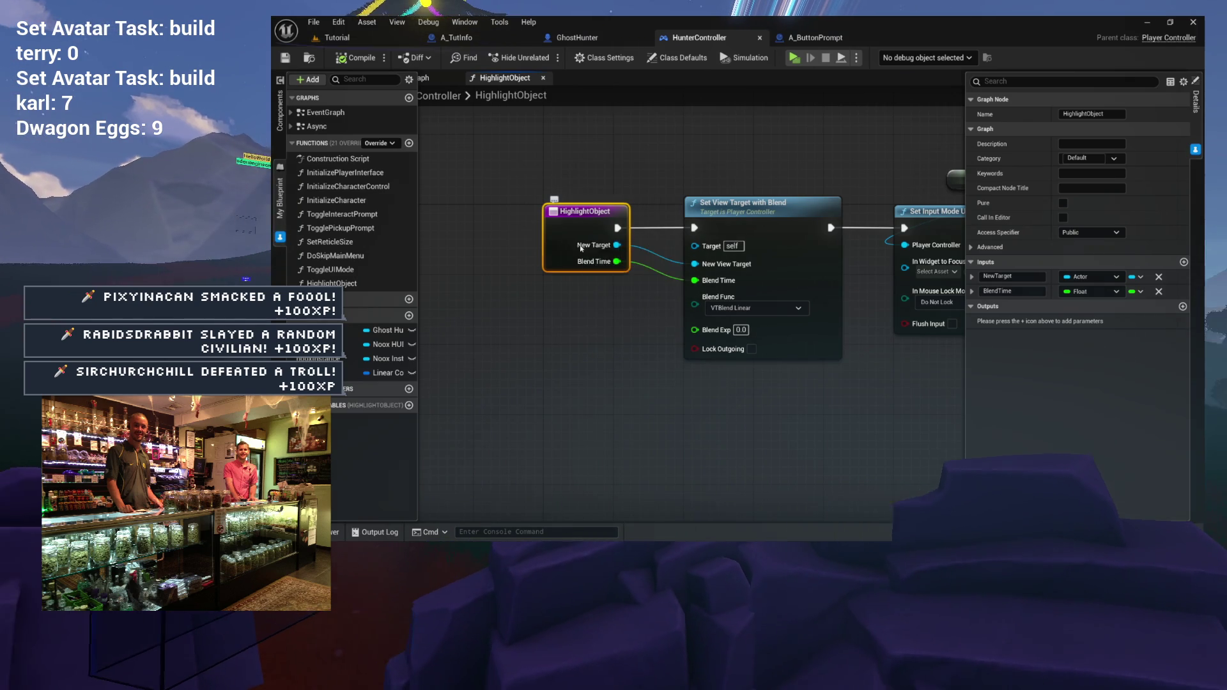
pyautogui.moveTo(734, 152); pyautogui.dragTo(586, 148)
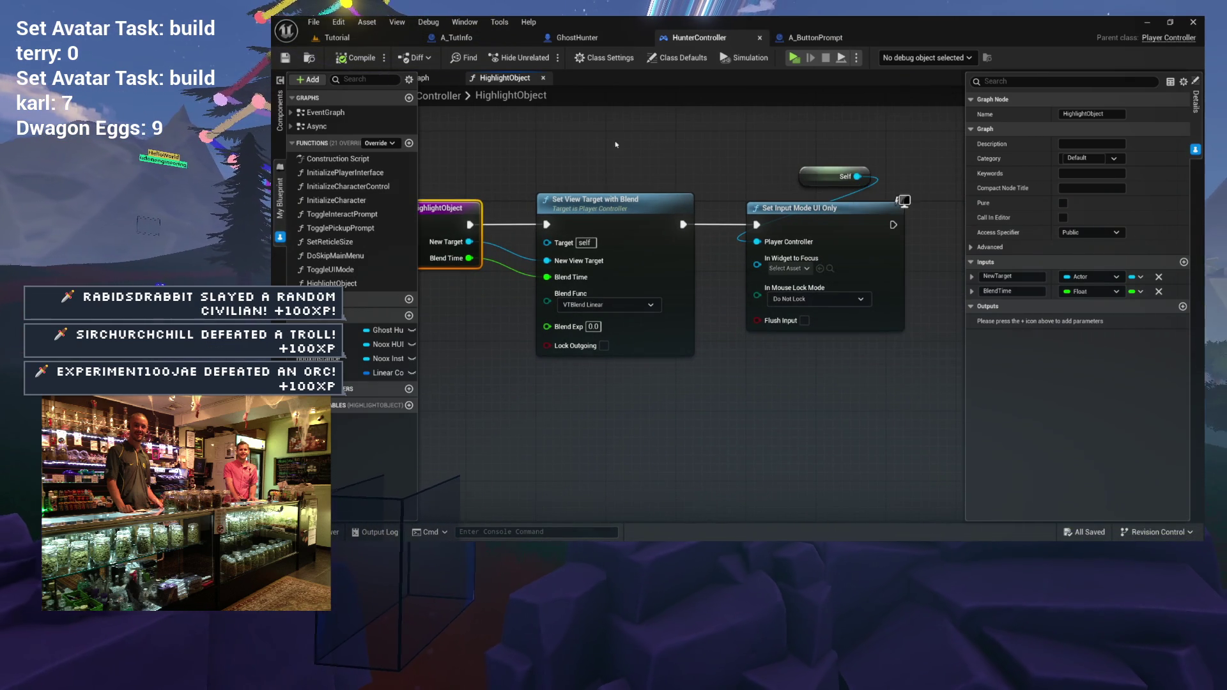
pyautogui.click(918, 259)
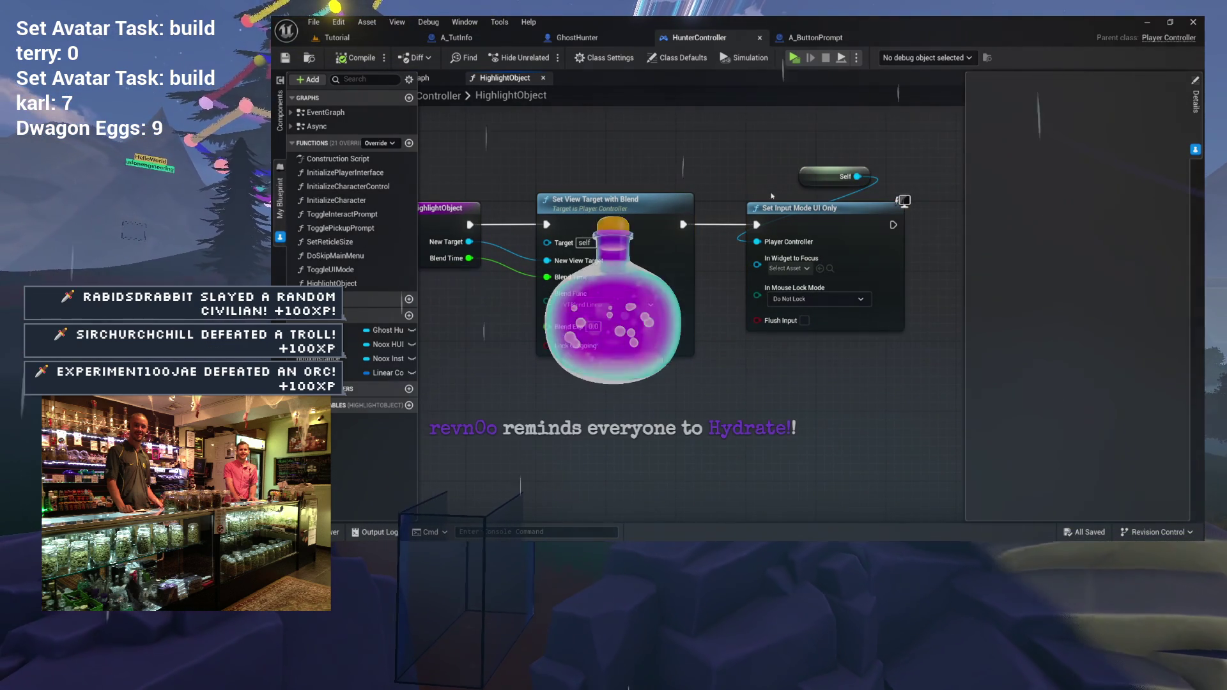